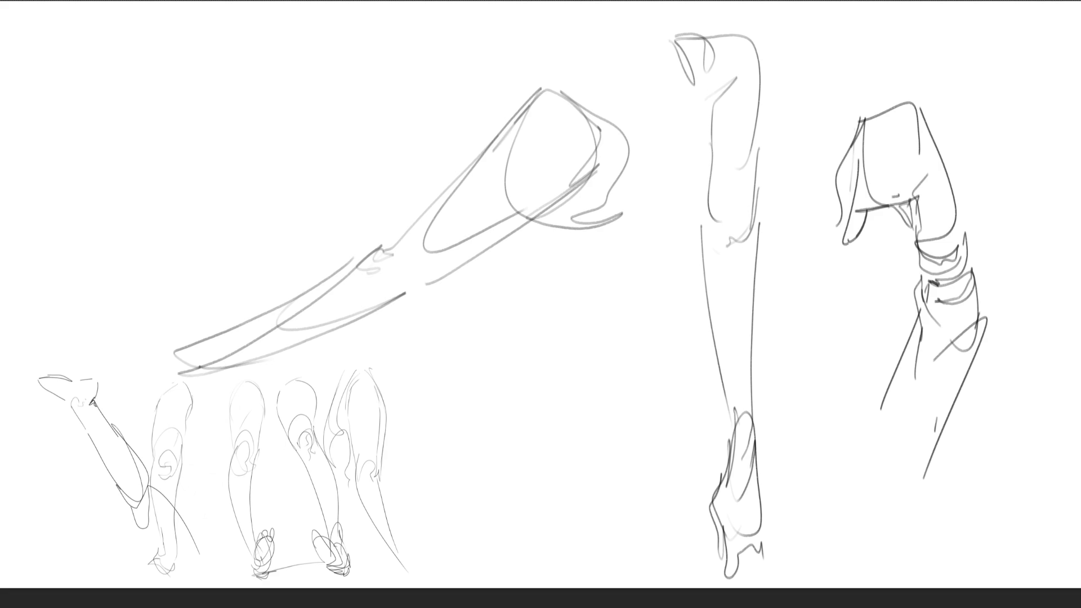
Sweep the soft eraser across the arm sketches to fade them to pale grey guides
{"action": "mouse_move", "coordinate": [719, 254]}
{"action": "left_mouse_down"}
{"action": "mouse_move", "coordinate": [729, 61]}
{"action": "mouse_move", "coordinate": [909, 188]}
{"action": "mouse_move", "coordinate": [928, 452]}
{"action": "mouse_move", "coordinate": [618, 140]}
{"action": "mouse_move", "coordinate": [627, 326]}
{"action": "mouse_move", "coordinate": [218, 458]}
{"action": "mouse_move", "coordinate": [749, 146]}
{"action": "left_mouse_up"}
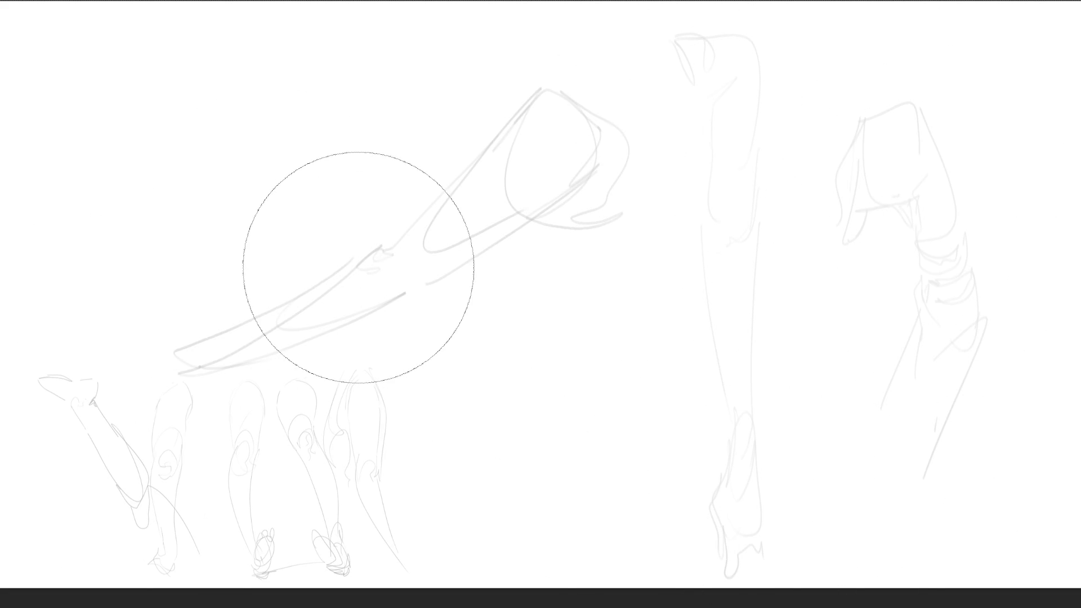
Switch to the small pencil brush with the E hotkey
{"action": "key", "text": "e"}
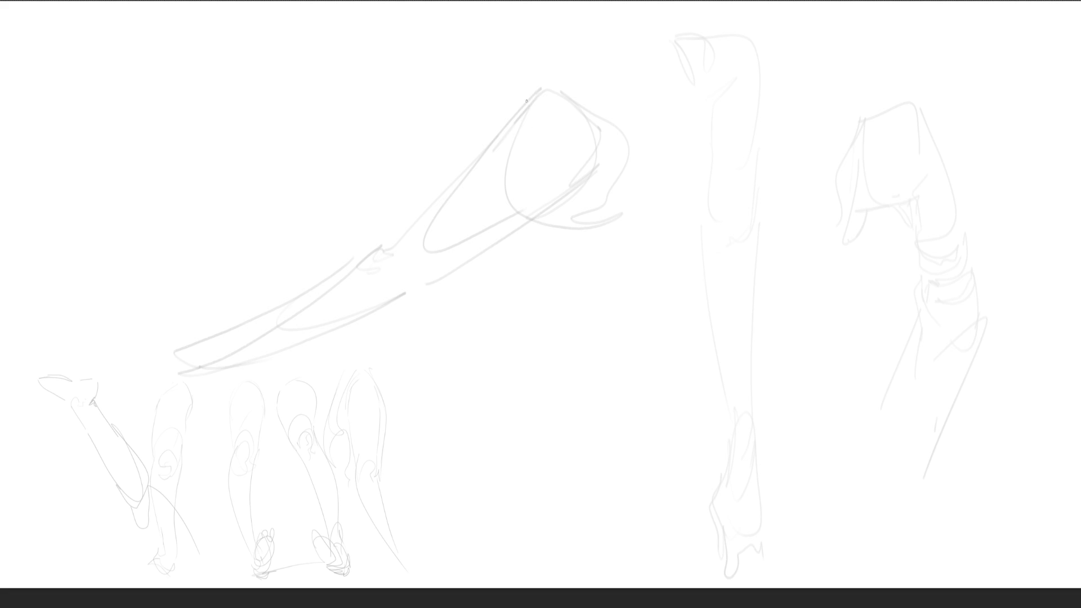
Draw a tapered diagonal arm cylinder with a rounded end and narrow tip
{"action": "left_click_drag", "start_coordinate": [533, 95], "coordinate": [551, 226]}
{"action": "left_click_drag", "start_coordinate": [544, 89], "coordinate": [812, 240]}
{"action": "mouse_move", "coordinate": [534, 225]}
{"action": "left_mouse_down"}
{"action": "mouse_move", "coordinate": [824, 265]}
{"action": "mouse_move", "coordinate": [846, 281]}
{"action": "left_mouse_up"}
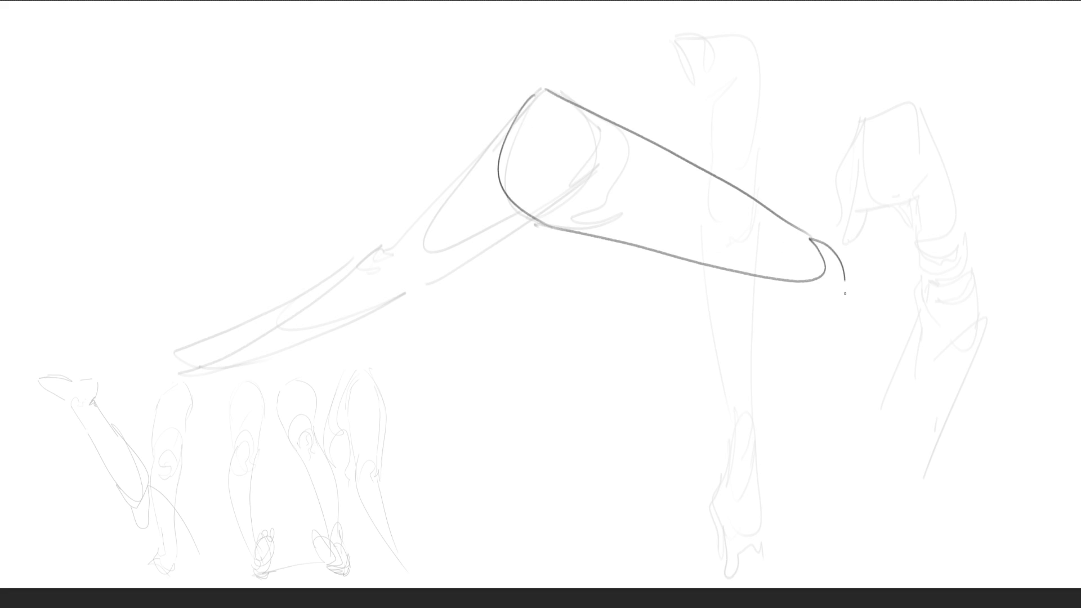
{"action": "left_click_drag", "start_coordinate": [770, 208], "coordinate": [846, 293]}
{"action": "left_click_drag", "start_coordinate": [811, 217], "coordinate": [782, 293]}
{"action": "left_click_drag", "start_coordinate": [852, 262], "coordinate": [811, 237]}
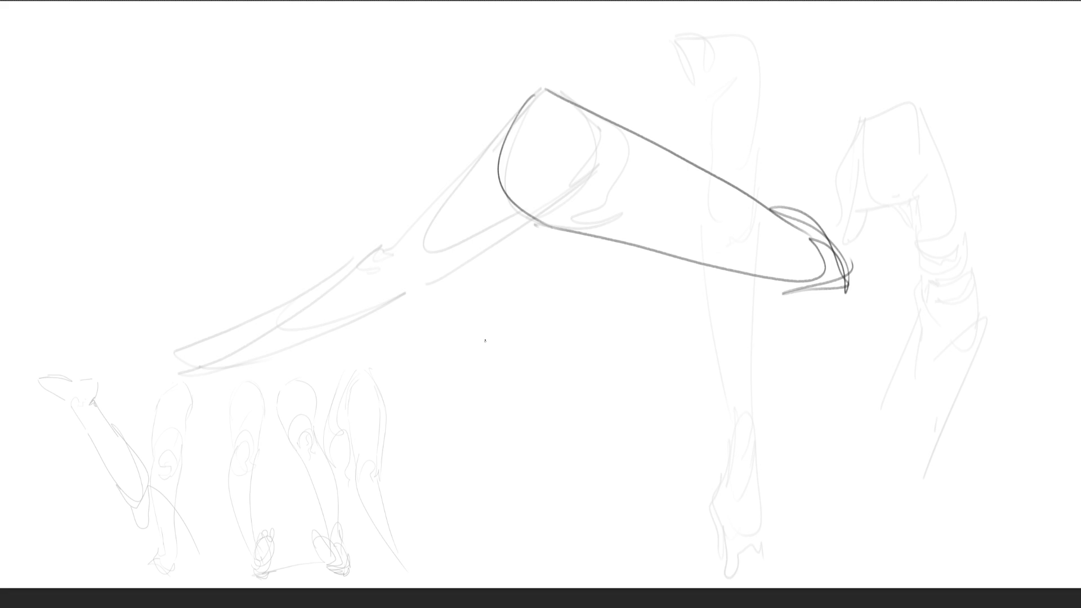
Draw a long vertical arm shape to its left, closing off the bottom end
{"action": "mouse_move", "coordinate": [383, 124]}
{"action": "left_mouse_down"}
{"action": "mouse_move", "coordinate": [359, 183]}
{"action": "mouse_move", "coordinate": [426, 92]}
{"action": "mouse_move", "coordinate": [447, 253]}
{"action": "mouse_move", "coordinate": [363, 173]}
{"action": "mouse_move", "coordinate": [354, 346]}
{"action": "left_mouse_up"}
{"action": "left_click_drag", "start_coordinate": [476, 128], "coordinate": [460, 183]}
{"action": "left_click_drag", "start_coordinate": [448, 224], "coordinate": [372, 464]}
{"action": "left_click_drag", "start_coordinate": [387, 120], "coordinate": [317, 399]}
{"action": "mouse_move", "coordinate": [448, 243]}
{"action": "left_mouse_down"}
{"action": "mouse_move", "coordinate": [360, 507]}
{"action": "mouse_move", "coordinate": [386, 480]}
{"action": "mouse_move", "coordinate": [419, 510]}
{"action": "left_mouse_up"}
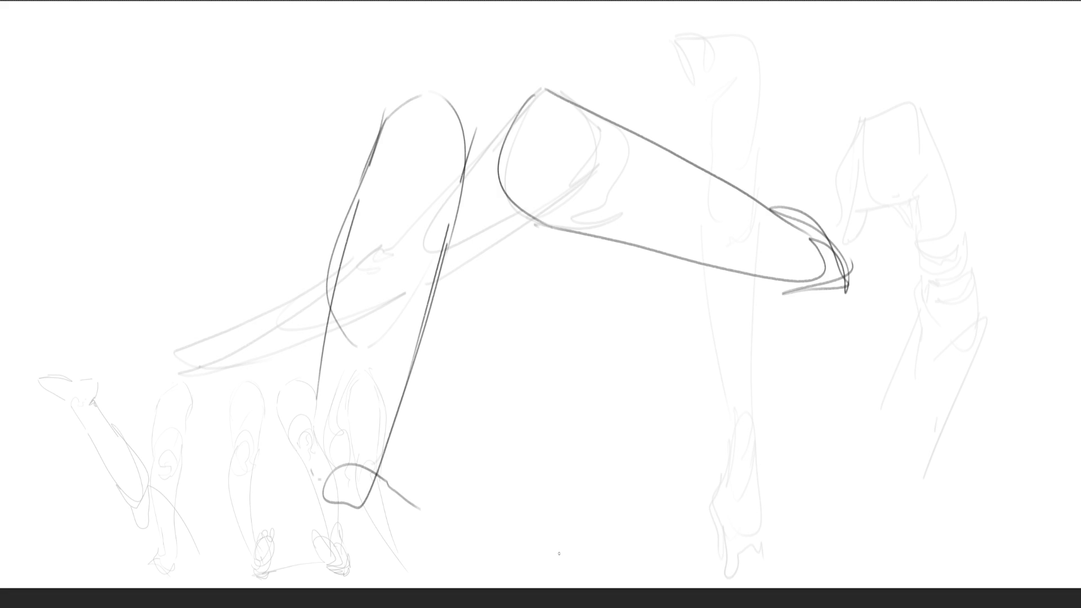
Scale the whole drawing down into the lower-left corner with Ctrl+T and commit it
{"action": "key", "text": "ctrl+t"}
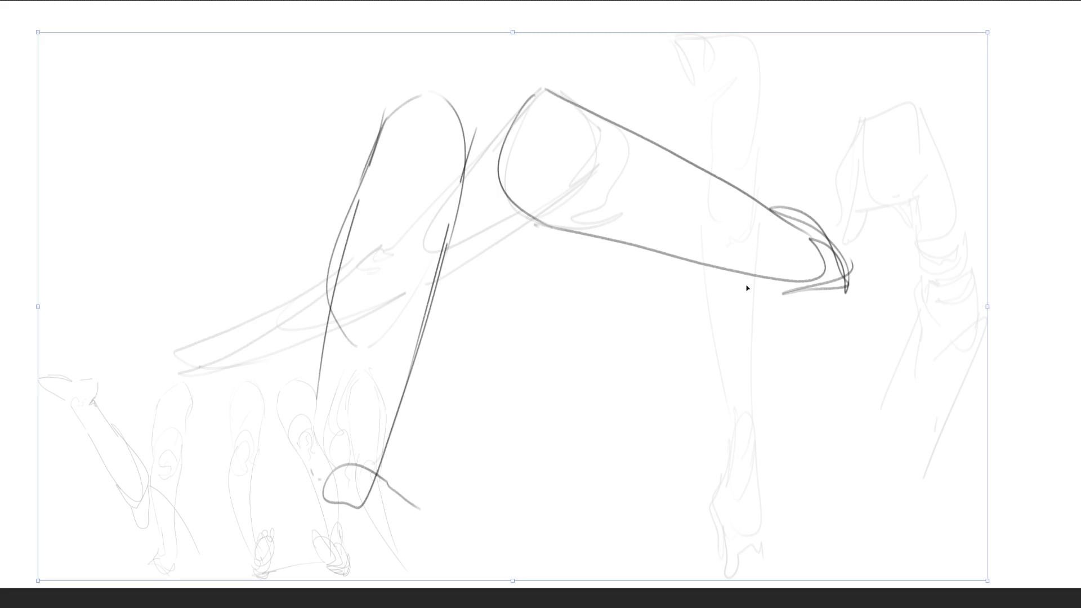
{"action": "left_click_drag", "start_coordinate": [991, 37], "coordinate": [431, 255]}
{"action": "key", "text": "Return"}
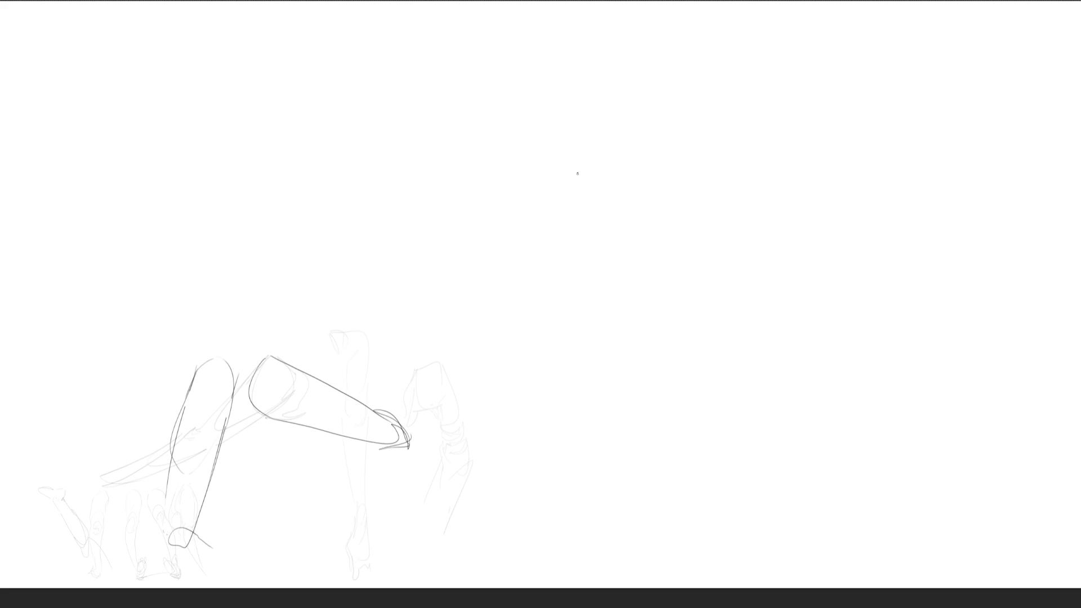
Rough in a bent upper arm with shoulder curves and a neighbouring shoulder shape
{"action": "mouse_move", "coordinate": [497, 90]}
{"action": "left_mouse_down"}
{"action": "mouse_move", "coordinate": [474, 165]}
{"action": "mouse_move", "coordinate": [529, 69]}
{"action": "mouse_move", "coordinate": [605, 124]}
{"action": "mouse_move", "coordinate": [609, 157]}
{"action": "mouse_move", "coordinate": [463, 195]}
{"action": "mouse_move", "coordinate": [450, 276]}
{"action": "left_mouse_up"}
{"action": "mouse_move", "coordinate": [462, 151]}
{"action": "left_mouse_down"}
{"action": "mouse_move", "coordinate": [442, 230]}
{"action": "mouse_move", "coordinate": [495, 365]}
{"action": "left_mouse_up"}
{"action": "mouse_move", "coordinate": [484, 299]}
{"action": "left_mouse_down"}
{"action": "mouse_move", "coordinate": [500, 205]}
{"action": "mouse_move", "coordinate": [483, 185]}
{"action": "left_mouse_up"}
{"action": "mouse_move", "coordinate": [452, 222]}
{"action": "left_mouse_down"}
{"action": "mouse_move", "coordinate": [579, 128]}
{"action": "mouse_move", "coordinate": [614, 141]}
{"action": "left_mouse_up"}
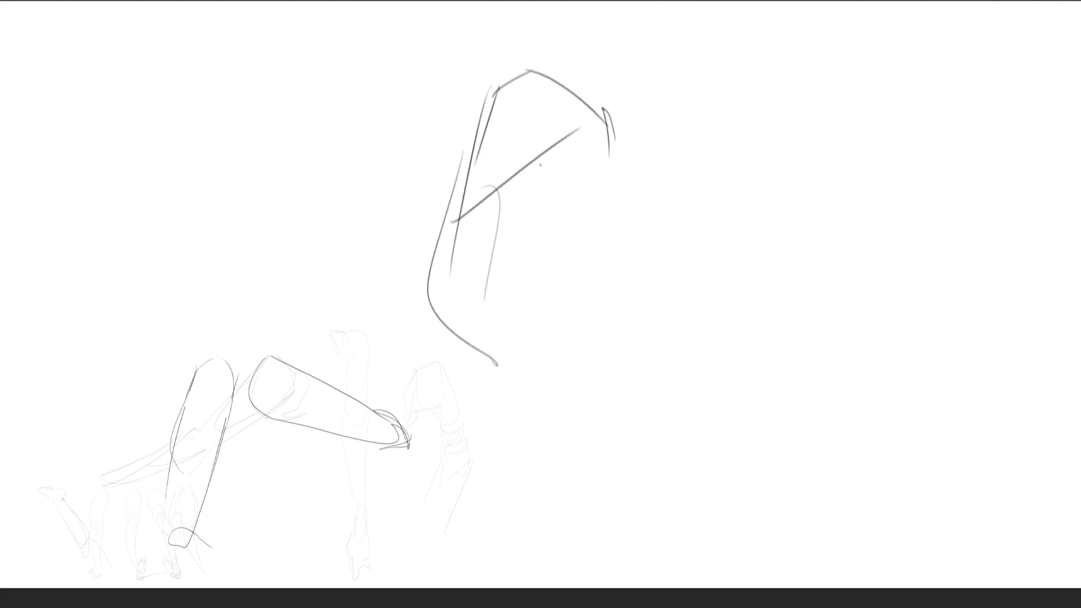
{"action": "left_click_drag", "start_coordinate": [547, 152], "coordinate": [573, 159]}
{"action": "left_click_drag", "start_coordinate": [511, 186], "coordinate": [562, 199]}
{"action": "mouse_move", "coordinate": [510, 185]}
{"action": "left_mouse_down"}
{"action": "mouse_move", "coordinate": [568, 177]}
{"action": "mouse_move", "coordinate": [579, 190]}
{"action": "left_mouse_up"}
{"action": "mouse_move", "coordinate": [562, 200]}
{"action": "left_mouse_down"}
{"action": "mouse_move", "coordinate": [603, 192]}
{"action": "mouse_move", "coordinate": [586, 205]}
{"action": "mouse_move", "coordinate": [613, 151]}
{"action": "mouse_move", "coordinate": [652, 121]}
{"action": "left_mouse_up"}
{"action": "left_click_drag", "start_coordinate": [627, 133], "coordinate": [652, 163]}
{"action": "mouse_move", "coordinate": [626, 125]}
{"action": "left_mouse_down"}
{"action": "mouse_move", "coordinate": [657, 121]}
{"action": "mouse_move", "coordinate": [765, 9]}
{"action": "mouse_move", "coordinate": [653, 153]}
{"action": "mouse_move", "coordinate": [654, 197]}
{"action": "mouse_move", "coordinate": [726, 166]}
{"action": "left_mouse_up"}
Draw the right arm's contours extending down to the bottom of the canvas
{"action": "left_click_drag", "start_coordinate": [741, 107], "coordinate": [739, 349]}
{"action": "left_click_drag", "start_coordinate": [682, 236], "coordinate": [726, 419]}
{"action": "mouse_move", "coordinate": [750, 259]}
{"action": "left_mouse_down"}
{"action": "mouse_move", "coordinate": [740, 292]}
{"action": "mouse_move", "coordinate": [770, 519]}
{"action": "left_mouse_up"}
{"action": "left_click_drag", "start_coordinate": [689, 270], "coordinate": [755, 588]}
{"action": "left_click_drag", "start_coordinate": [765, 385], "coordinate": [772, 563]}
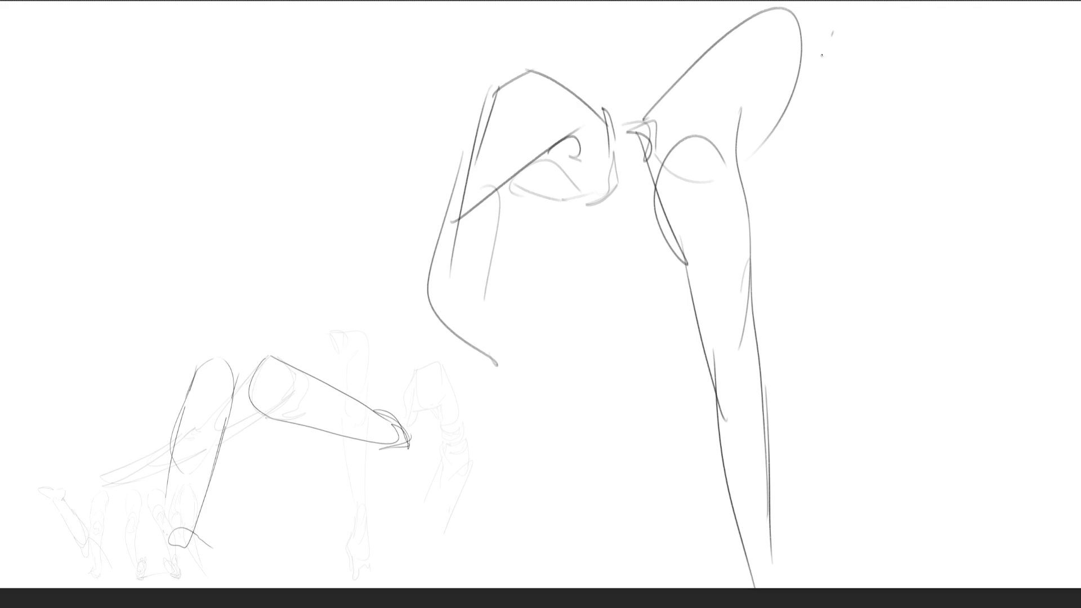
Add back contours, shoulder details and long torso lines running to the bottom
{"action": "mouse_move", "coordinate": [795, 107]}
{"action": "left_mouse_down"}
{"action": "mouse_move", "coordinate": [831, 46]}
{"action": "mouse_move", "coordinate": [776, 197]}
{"action": "left_mouse_up"}
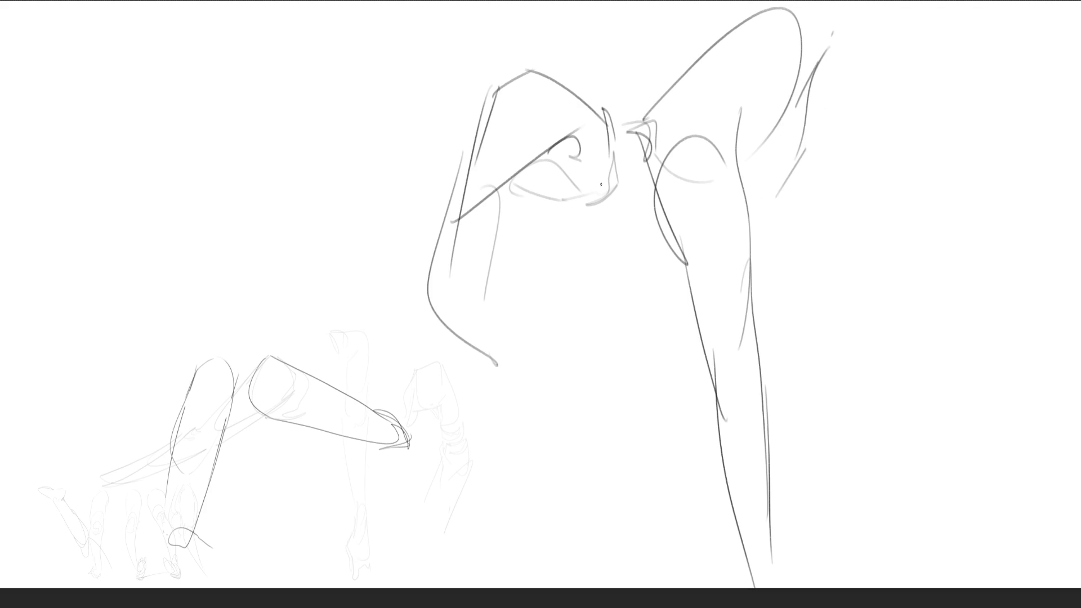
{"action": "left_click_drag", "start_coordinate": [647, 175], "coordinate": [604, 183]}
{"action": "mouse_move", "coordinate": [619, 125]}
{"action": "left_mouse_down"}
{"action": "mouse_move", "coordinate": [649, 143]}
{"action": "mouse_move", "coordinate": [646, 163]}
{"action": "left_mouse_up"}
{"action": "mouse_move", "coordinate": [895, 4]}
{"action": "left_mouse_down"}
{"action": "mouse_move", "coordinate": [863, 90]}
{"action": "mouse_move", "coordinate": [864, 192]}
{"action": "left_mouse_up"}
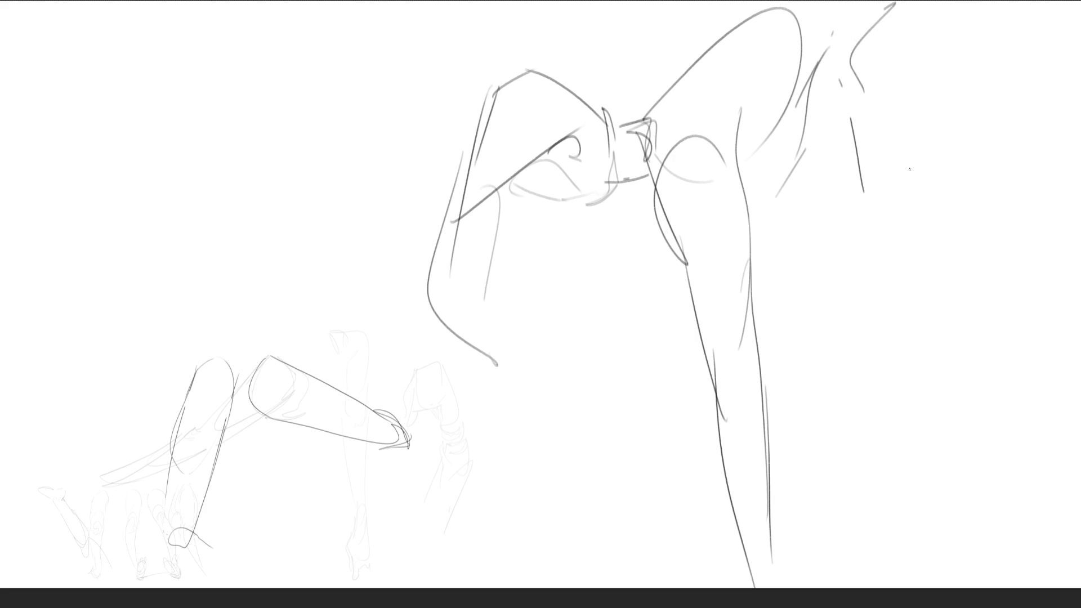
{"action": "mouse_move", "coordinate": [983, 20]}
{"action": "left_mouse_down"}
{"action": "mouse_move", "coordinate": [969, 164]}
{"action": "mouse_move", "coordinate": [908, 342]}
{"action": "left_mouse_up"}
{"action": "left_click_drag", "start_coordinate": [853, 139], "coordinate": [876, 321]}
{"action": "left_click_drag", "start_coordinate": [852, 253], "coordinate": [918, 564]}
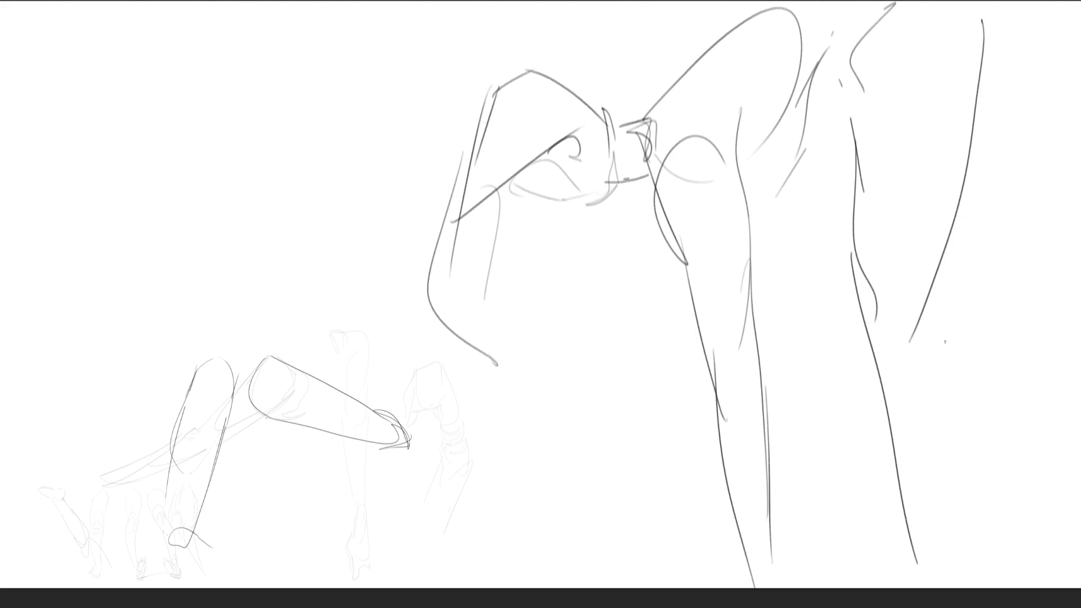
{"action": "left_click_drag", "start_coordinate": [957, 230], "coordinate": [932, 580]}
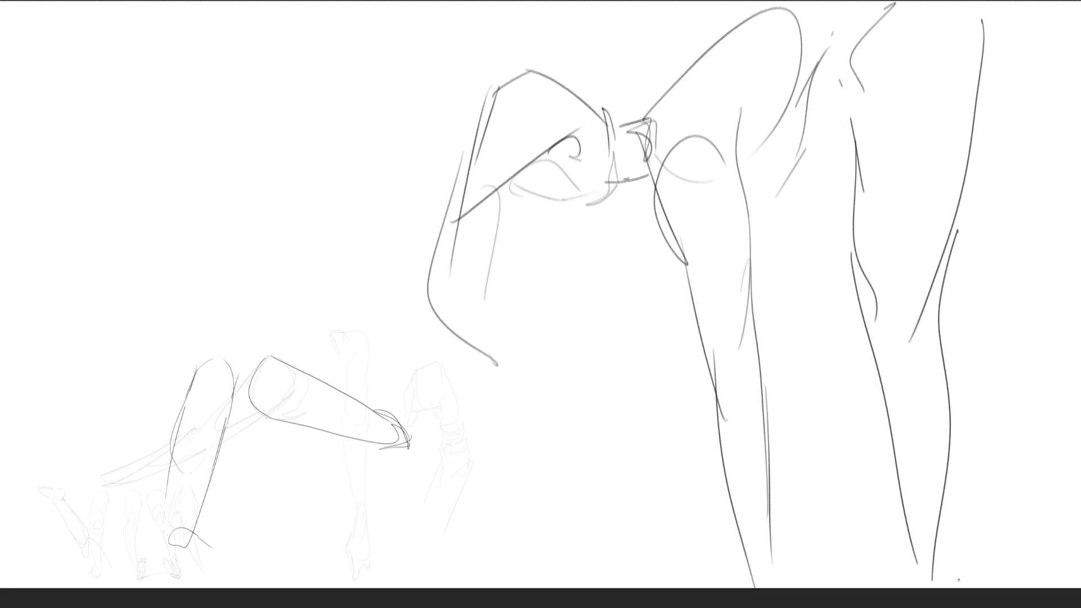
{"action": "key", "text": "ctrl+t"}
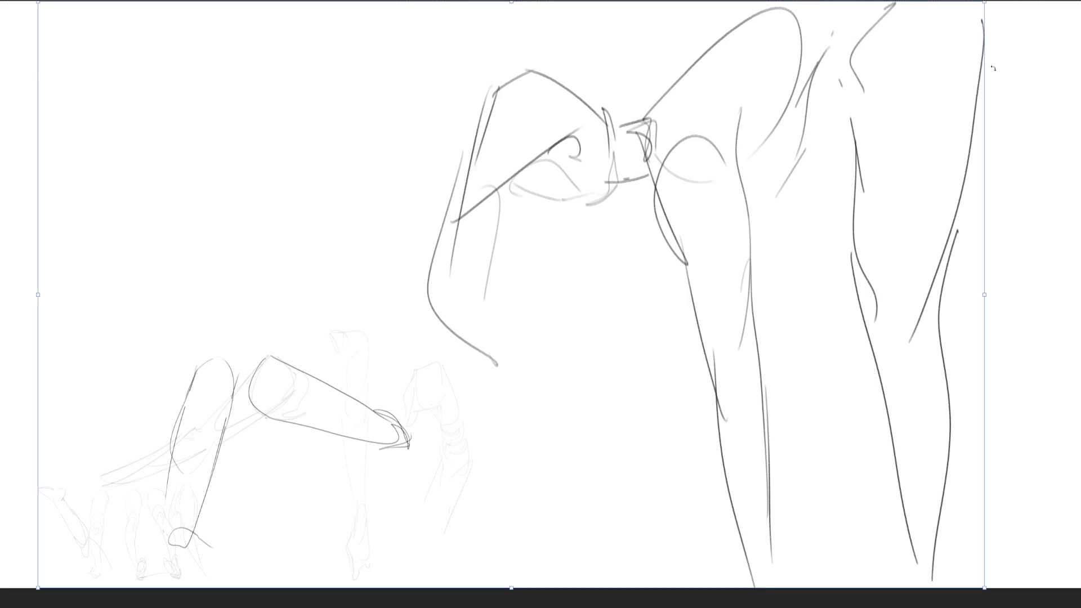
Drag the top-right transform handle down-left to shrink the drawing, then confirm
{"action": "mouse_move", "coordinate": [985, 2]}
{"action": "left_mouse_down"}
{"action": "mouse_move", "coordinate": [494, 193]}
{"action": "mouse_move", "coordinate": [422, 251]}
{"action": "left_mouse_up"}
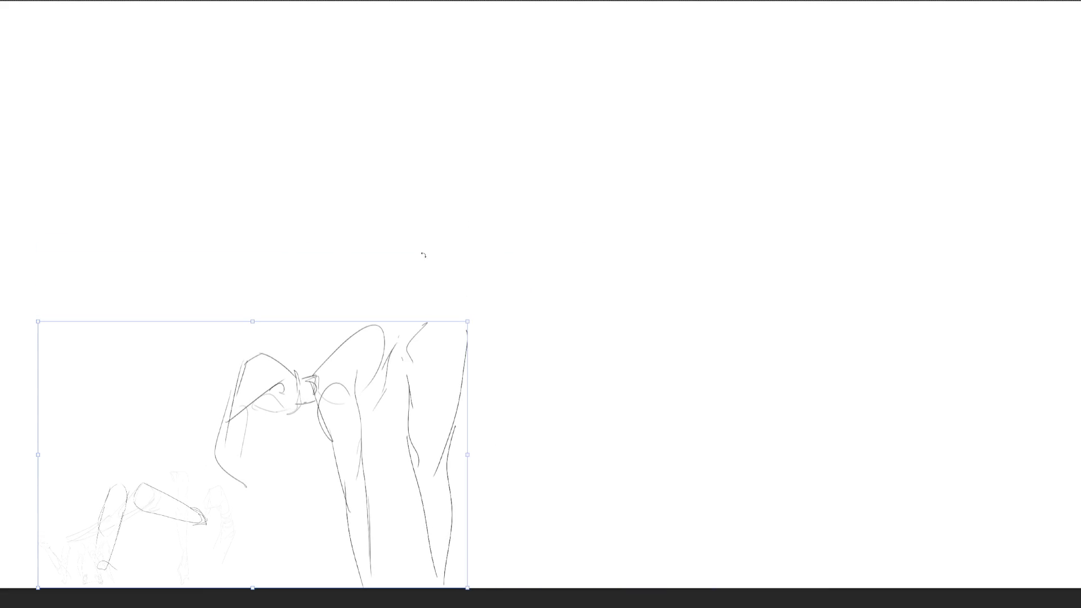
{"action": "key", "text": "Return"}
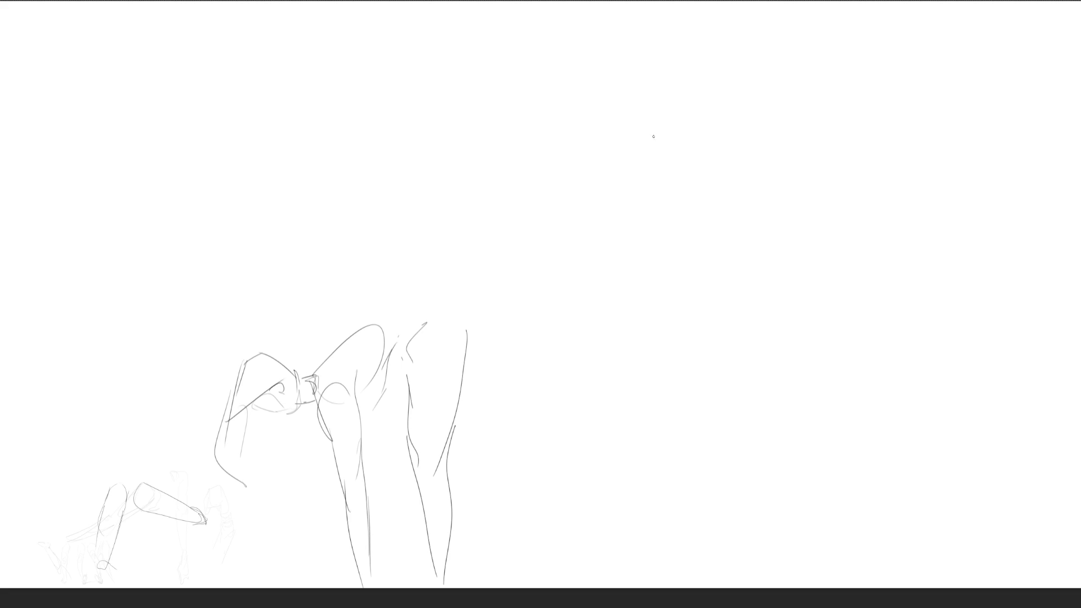
Sketch an L-shaped bent arm: upper arm and shoulder curve, forearm, and elbow corner
{"action": "mouse_move", "coordinate": [667, 132]}
{"action": "left_mouse_down"}
{"action": "mouse_move", "coordinate": [665, 199]}
{"action": "mouse_move", "coordinate": [684, 104]}
{"action": "mouse_move", "coordinate": [744, 192]}
{"action": "left_mouse_up"}
{"action": "left_click_drag", "start_coordinate": [676, 220], "coordinate": [724, 227]}
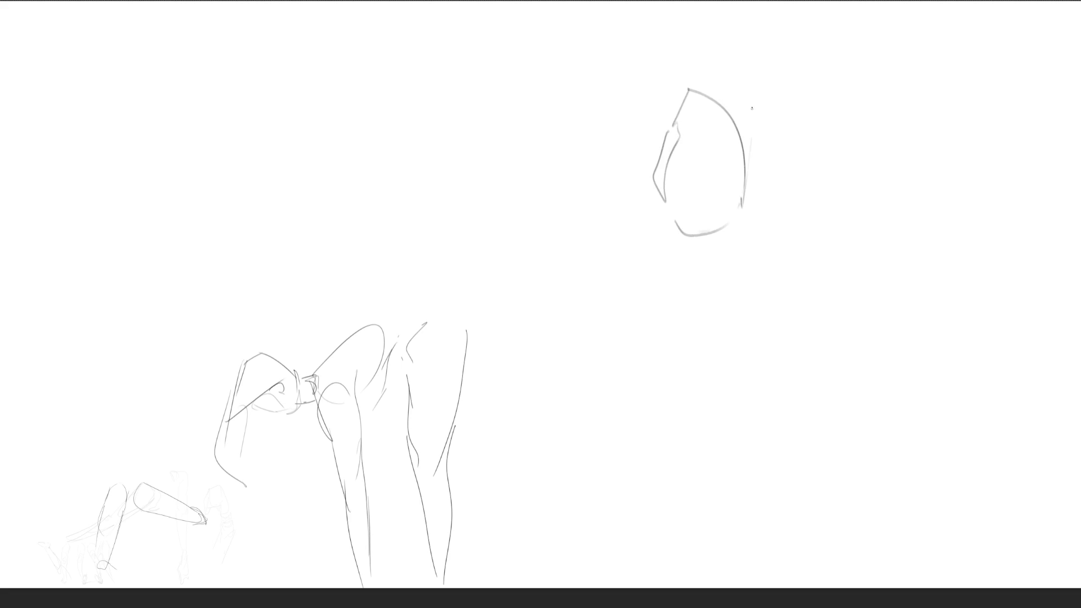
{"action": "left_click_drag", "start_coordinate": [747, 106], "coordinate": [753, 203]}
{"action": "left_click_drag", "start_coordinate": [752, 151], "coordinate": [756, 228]}
{"action": "mouse_move", "coordinate": [656, 199]}
{"action": "left_mouse_down"}
{"action": "mouse_move", "coordinate": [658, 221]}
{"action": "mouse_move", "coordinate": [747, 270]}
{"action": "left_mouse_up"}
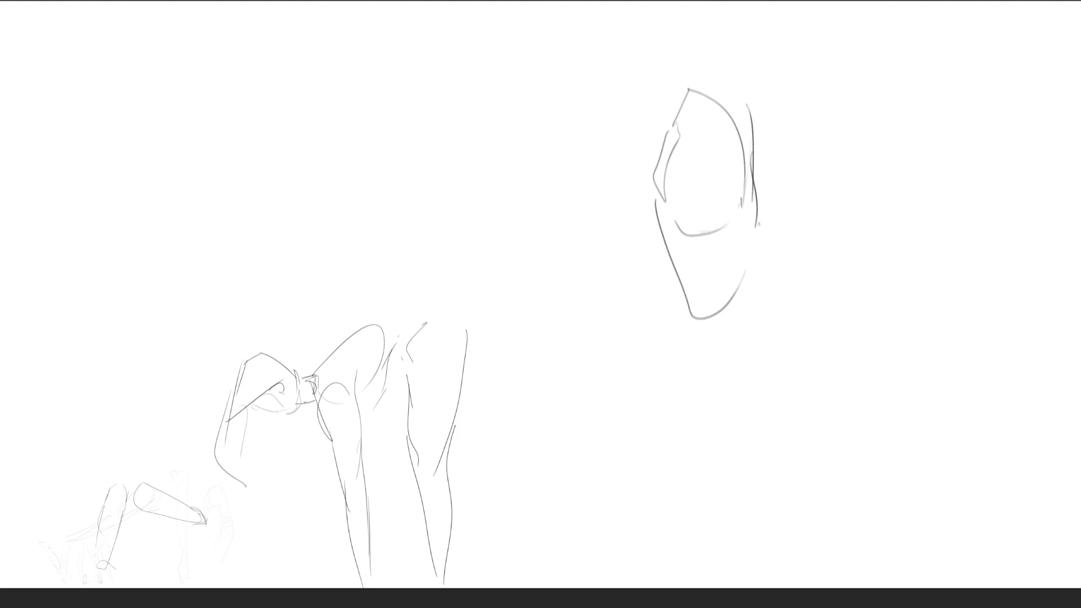
{"action": "left_click_drag", "start_coordinate": [760, 180], "coordinate": [740, 435]}
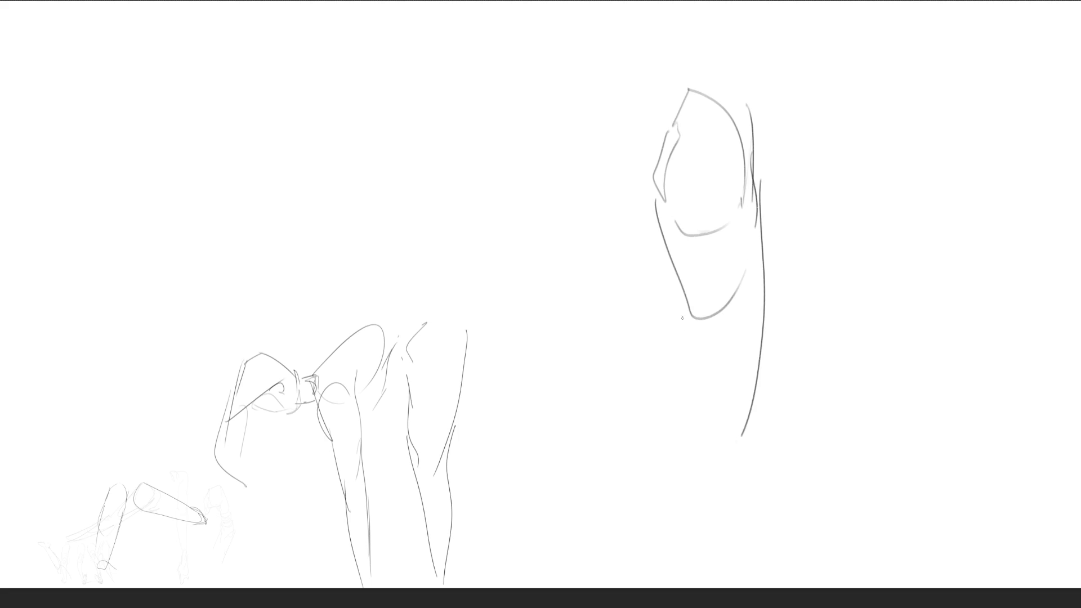
{"action": "mouse_move", "coordinate": [664, 239]}
{"action": "left_mouse_down"}
{"action": "mouse_move", "coordinate": [682, 412]}
{"action": "mouse_move", "coordinate": [719, 455]}
{"action": "left_mouse_up"}
{"action": "left_click_drag", "start_coordinate": [471, 452], "coordinate": [693, 406]}
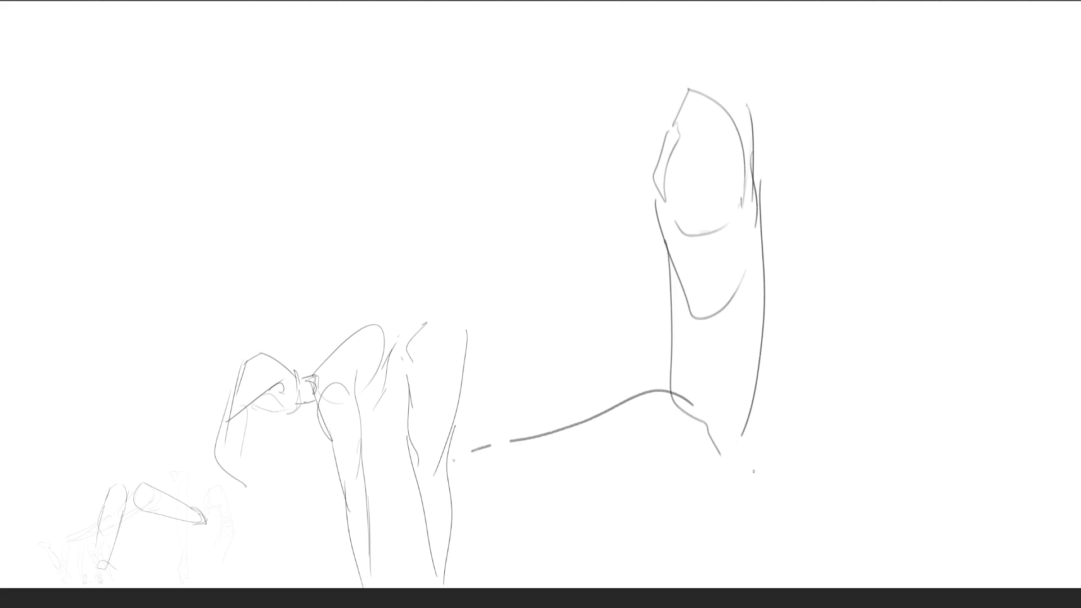
{"action": "left_click_drag", "start_coordinate": [493, 498], "coordinate": [735, 488]}
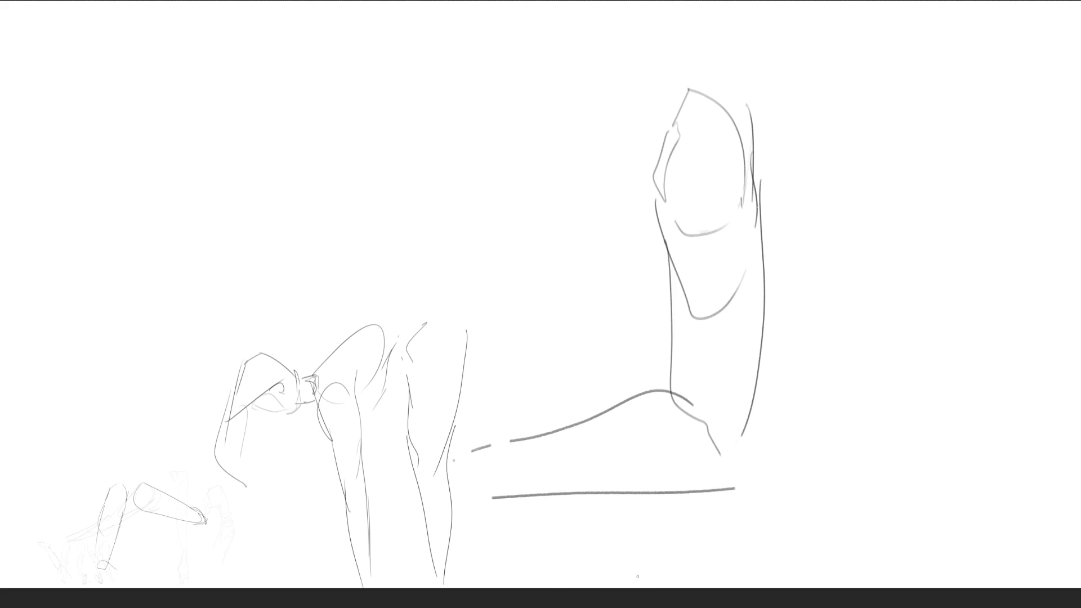
{"action": "mouse_move", "coordinate": [746, 437]}
{"action": "left_mouse_down"}
{"action": "mouse_move", "coordinate": [744, 473]}
{"action": "mouse_move", "coordinate": [688, 488]}
{"action": "mouse_move", "coordinate": [736, 463]}
{"action": "left_mouse_up"}
Sketch a sharply angled arm on the right, with parallel diagonal edges and a downward forearm
{"action": "mouse_move", "coordinate": [776, 209]}
{"action": "left_mouse_down"}
{"action": "mouse_move", "coordinate": [794, 228]}
{"action": "mouse_move", "coordinate": [793, 197]}
{"action": "mouse_move", "coordinate": [922, 87]}
{"action": "left_mouse_up"}
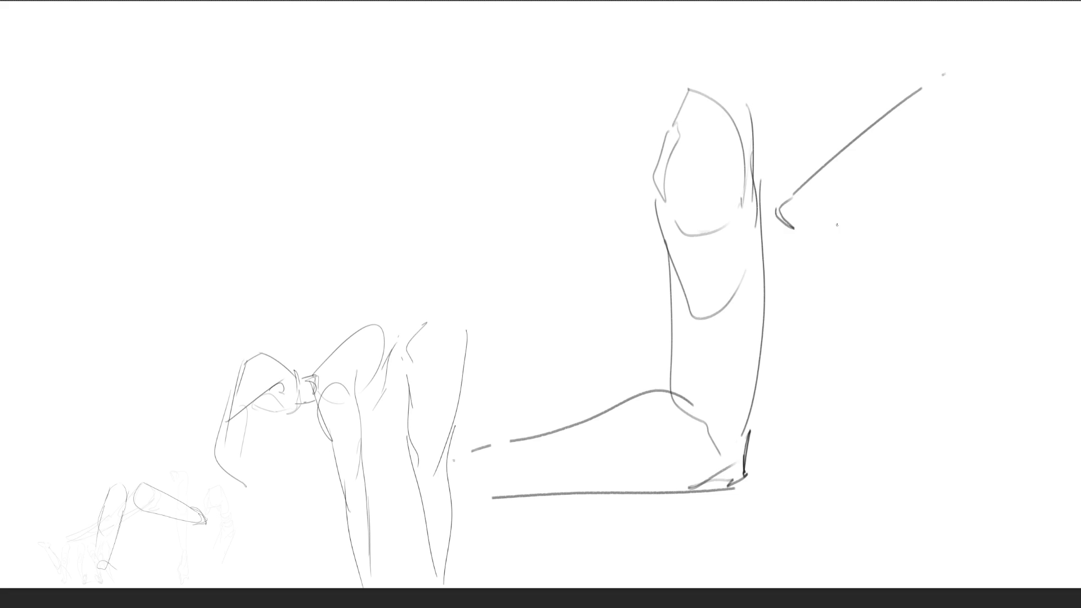
{"action": "left_click_drag", "start_coordinate": [988, 148], "coordinate": [901, 198]}
{"action": "left_click_drag", "start_coordinate": [880, 210], "coordinate": [863, 220]}
{"action": "left_click_drag", "start_coordinate": [973, 161], "coordinate": [939, 176]}
{"action": "left_click_drag", "start_coordinate": [991, 121], "coordinate": [997, 133]}
{"action": "left_click_drag", "start_coordinate": [980, 94], "coordinate": [993, 120]}
{"action": "left_click_drag", "start_coordinate": [999, 134], "coordinate": [1006, 149]}
{"action": "left_click_drag", "start_coordinate": [1000, 29], "coordinate": [993, 119]}
{"action": "left_click_drag", "start_coordinate": [998, 38], "coordinate": [964, 111]}
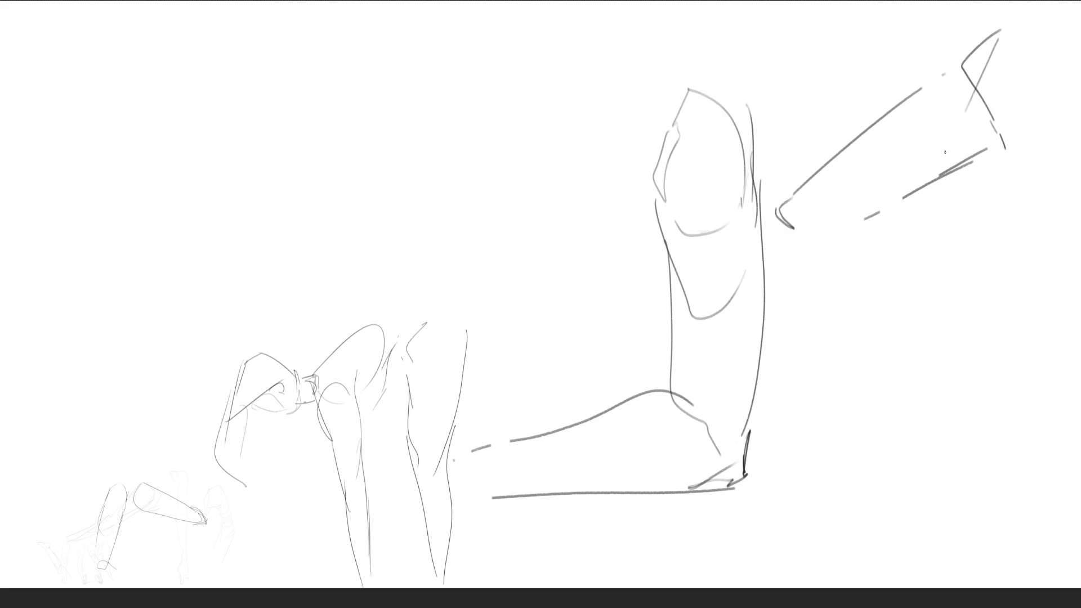
{"action": "mouse_move", "coordinate": [776, 219]}
{"action": "left_mouse_down"}
{"action": "mouse_move", "coordinate": [847, 284]}
{"action": "mouse_move", "coordinate": [935, 339]}
{"action": "left_mouse_up"}
{"action": "mouse_move", "coordinate": [913, 327]}
{"action": "left_mouse_down"}
{"action": "mouse_move", "coordinate": [847, 221]}
{"action": "mouse_move", "coordinate": [898, 213]}
{"action": "mouse_move", "coordinate": [1044, 388]}
{"action": "mouse_move", "coordinate": [942, 348]}
{"action": "mouse_move", "coordinate": [1042, 389]}
{"action": "left_mouse_up"}
{"action": "left_click_drag", "start_coordinate": [1045, 387], "coordinate": [1047, 410]}
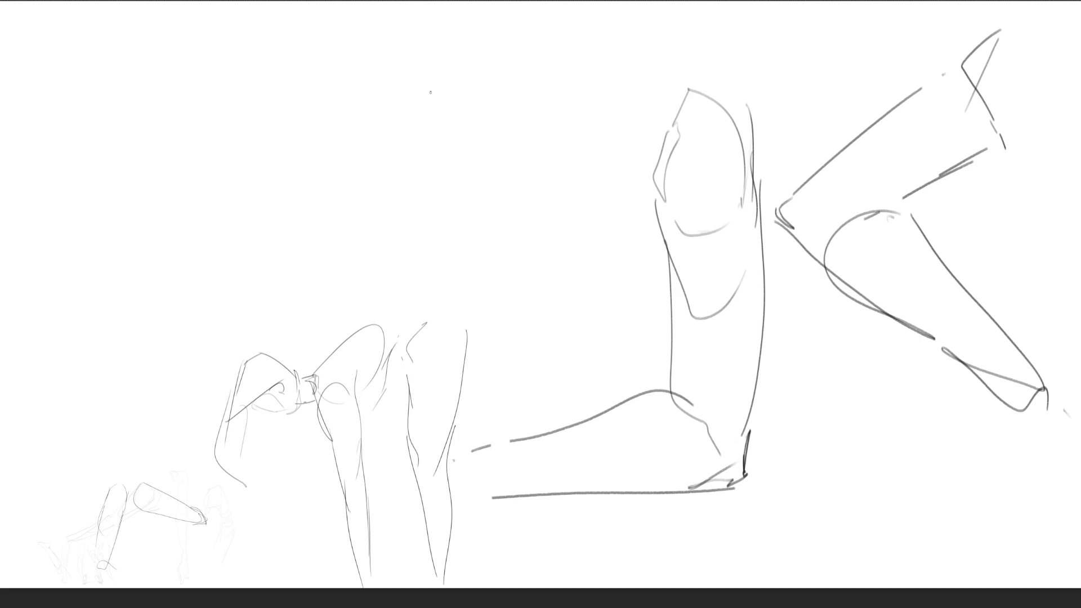
Draw a tall rounded arm shape in the middle, extending to the canvas bottom
{"action": "left_click_drag", "start_coordinate": [430, 83], "coordinate": [441, 159]}
{"action": "mouse_move", "coordinate": [430, 135]}
{"action": "left_mouse_down"}
{"action": "mouse_move", "coordinate": [470, 47]}
{"action": "mouse_move", "coordinate": [529, 183]}
{"action": "left_mouse_up"}
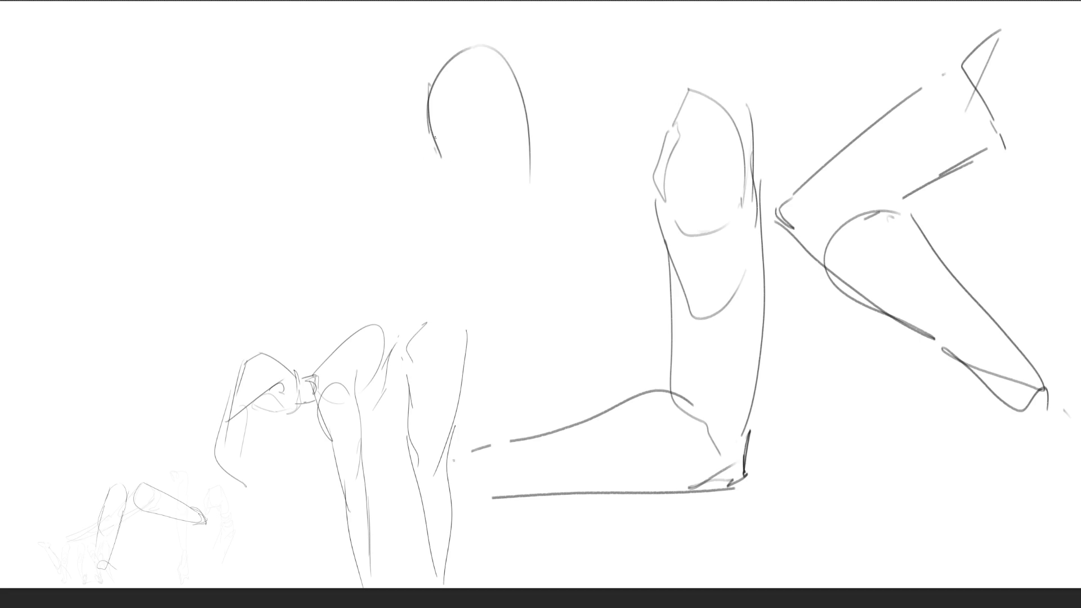
{"action": "left_click_drag", "start_coordinate": [436, 143], "coordinate": [472, 228]}
{"action": "mouse_move", "coordinate": [472, 227]}
{"action": "left_mouse_down"}
{"action": "mouse_move", "coordinate": [483, 95]}
{"action": "mouse_move", "coordinate": [536, 217]}
{"action": "left_mouse_up"}
{"action": "left_click_drag", "start_coordinate": [527, 152], "coordinate": [561, 313]}
{"action": "left_click_drag", "start_coordinate": [460, 217], "coordinate": [470, 239]}
{"action": "left_click_drag", "start_coordinate": [469, 239], "coordinate": [502, 325]}
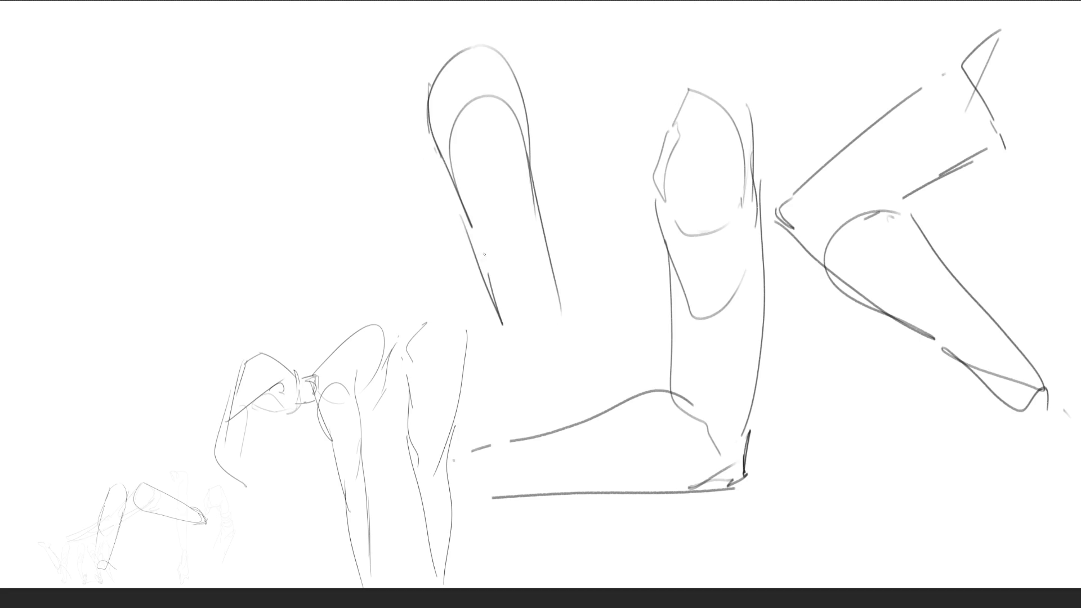
{"action": "mouse_move", "coordinate": [485, 275]}
{"action": "left_mouse_down"}
{"action": "mouse_move", "coordinate": [567, 337]}
{"action": "mouse_move", "coordinate": [549, 363]}
{"action": "mouse_move", "coordinate": [568, 369]}
{"action": "left_mouse_up"}
{"action": "mouse_move", "coordinate": [541, 207]}
{"action": "left_mouse_down"}
{"action": "mouse_move", "coordinate": [577, 309]}
{"action": "mouse_move", "coordinate": [585, 447]}
{"action": "left_mouse_up"}
{"action": "left_click_drag", "start_coordinate": [483, 290], "coordinate": [591, 585]}
{"action": "left_click_drag", "start_coordinate": [580, 432], "coordinate": [569, 574]}
{"action": "left_click_drag", "start_coordinate": [586, 425], "coordinate": [588, 540]}
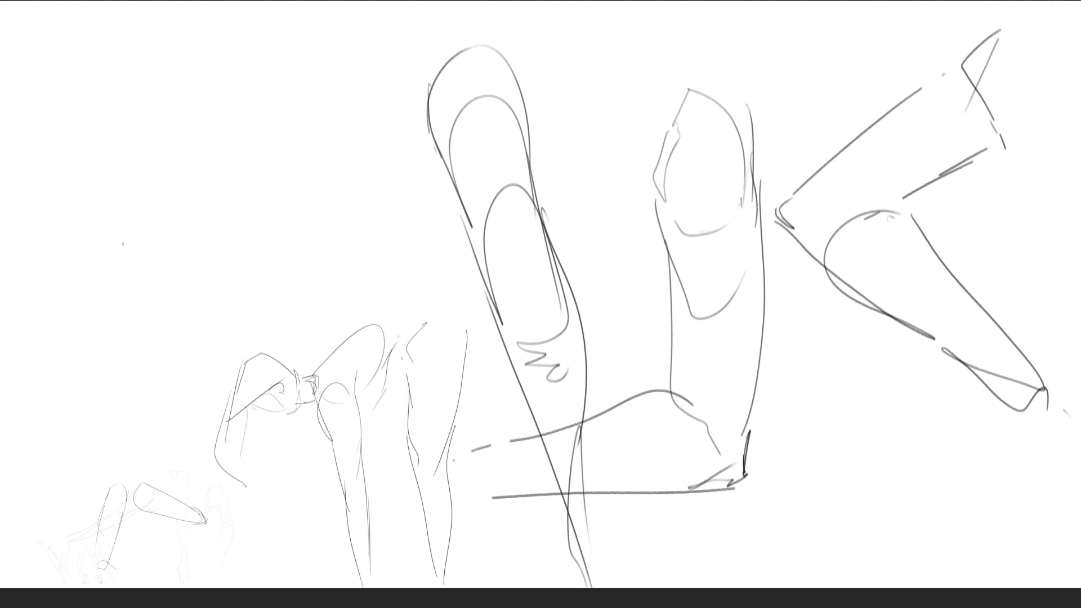
Sketch a slanted cylinder at the upper left, reinforcing its long parallel sides
{"action": "mouse_move", "coordinate": [148, 258]}
{"action": "left_mouse_down"}
{"action": "mouse_move", "coordinate": [160, 243]}
{"action": "mouse_move", "coordinate": [155, 212]}
{"action": "mouse_move", "coordinate": [194, 292]}
{"action": "mouse_move", "coordinate": [183, 169]}
{"action": "mouse_move", "coordinate": [357, 25]}
{"action": "mouse_move", "coordinate": [216, 289]}
{"action": "left_mouse_up"}
{"action": "mouse_move", "coordinate": [198, 183]}
{"action": "left_mouse_down"}
{"action": "mouse_move", "coordinate": [167, 192]}
{"action": "mouse_move", "coordinate": [406, 25]}
{"action": "mouse_move", "coordinate": [266, 236]}
{"action": "left_mouse_up"}
{"action": "left_click_drag", "start_coordinate": [170, 194], "coordinate": [377, 4]}
{"action": "left_click_drag", "start_coordinate": [179, 138], "coordinate": [329, 34]}
{"action": "left_click_drag", "start_coordinate": [223, 142], "coordinate": [397, 37]}
{"action": "left_click_drag", "start_coordinate": [416, 27], "coordinate": [183, 300]}
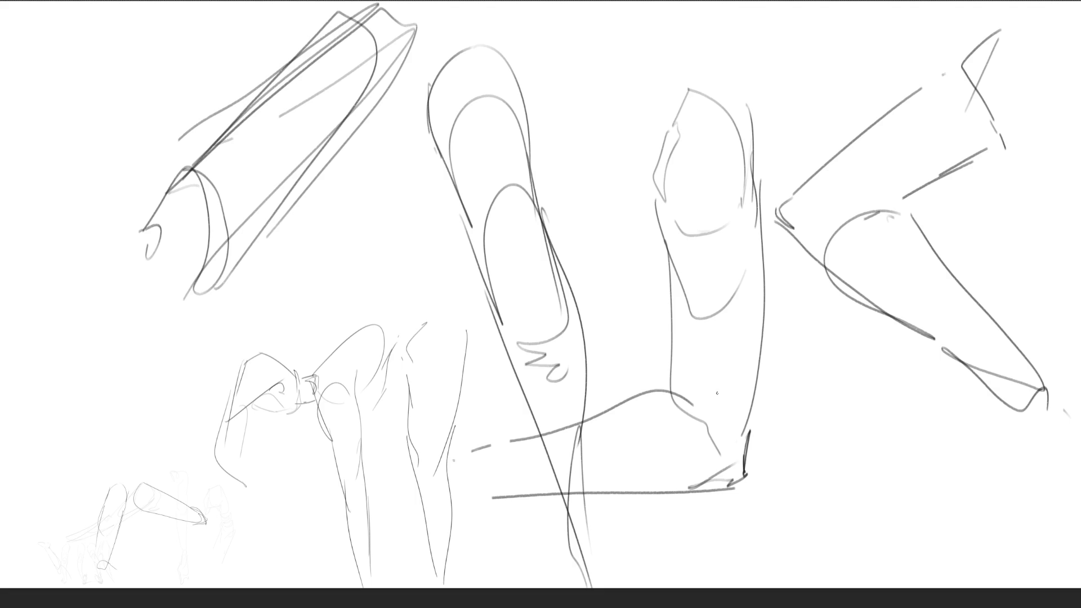
Scale all sketches into the lower-left corner, then begin a new stroke in the upper middle
{"action": "key", "text": "ctrl+t"}
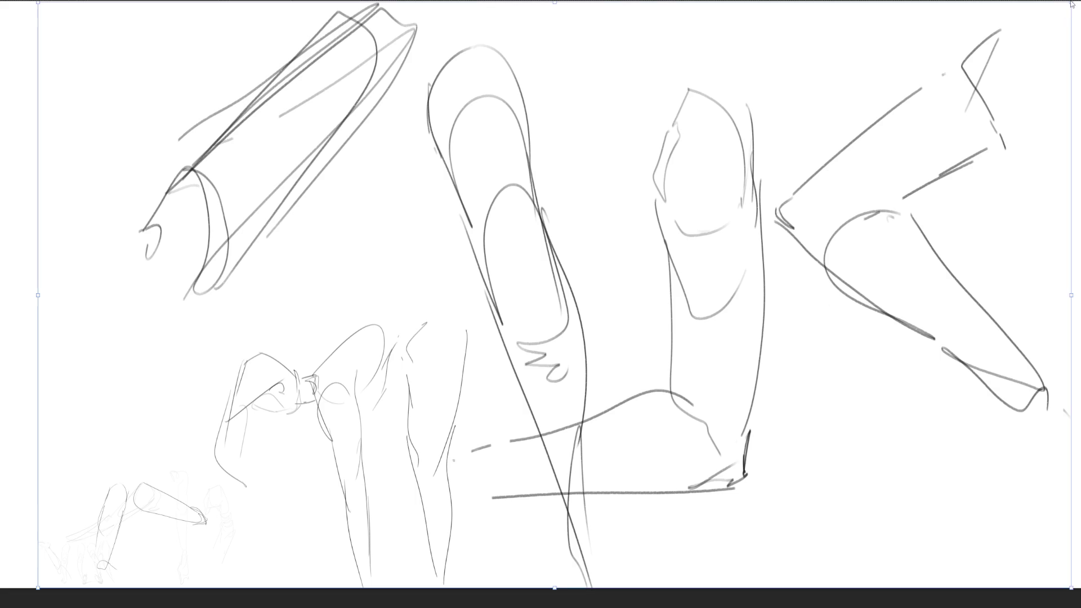
{"action": "mouse_move", "coordinate": [1073, 4]}
{"action": "left_mouse_down"}
{"action": "mouse_move", "coordinate": [1072, 18]}
{"action": "mouse_move", "coordinate": [414, 349]}
{"action": "mouse_move", "coordinate": [422, 369]}
{"action": "left_mouse_up"}
{"action": "key", "text": "Return"}
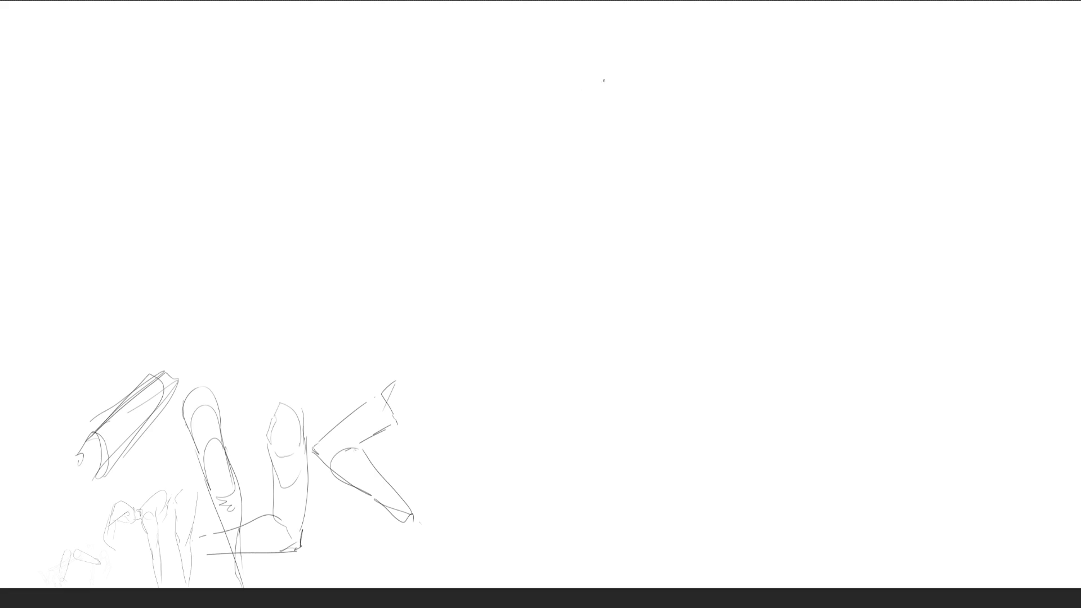
{"action": "mouse_move", "coordinate": [625, 57]}
{"action": "left_mouse_down"}
{"action": "mouse_move", "coordinate": [564, 131]}
{"action": "mouse_move", "coordinate": [641, 176]}
{"action": "left_mouse_up"}
Outline the first peaked cone shape with its left and right edges and base line
{"action": "left_click_drag", "start_coordinate": [667, 112], "coordinate": [640, 248]}
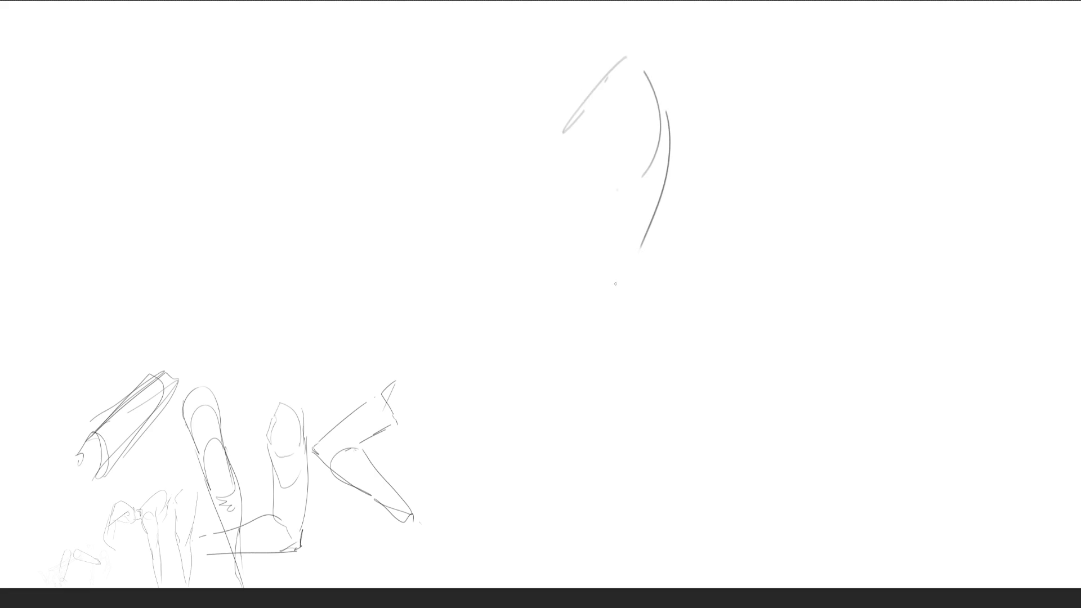
{"action": "left_click_drag", "start_coordinate": [633, 43], "coordinate": [534, 266]}
{"action": "mouse_move", "coordinate": [590, 254]}
{"action": "left_mouse_down"}
{"action": "mouse_move", "coordinate": [616, 264]}
{"action": "mouse_move", "coordinate": [650, 242]}
{"action": "left_mouse_up"}
{"action": "left_click_drag", "start_coordinate": [666, 228], "coordinate": [667, 261]}
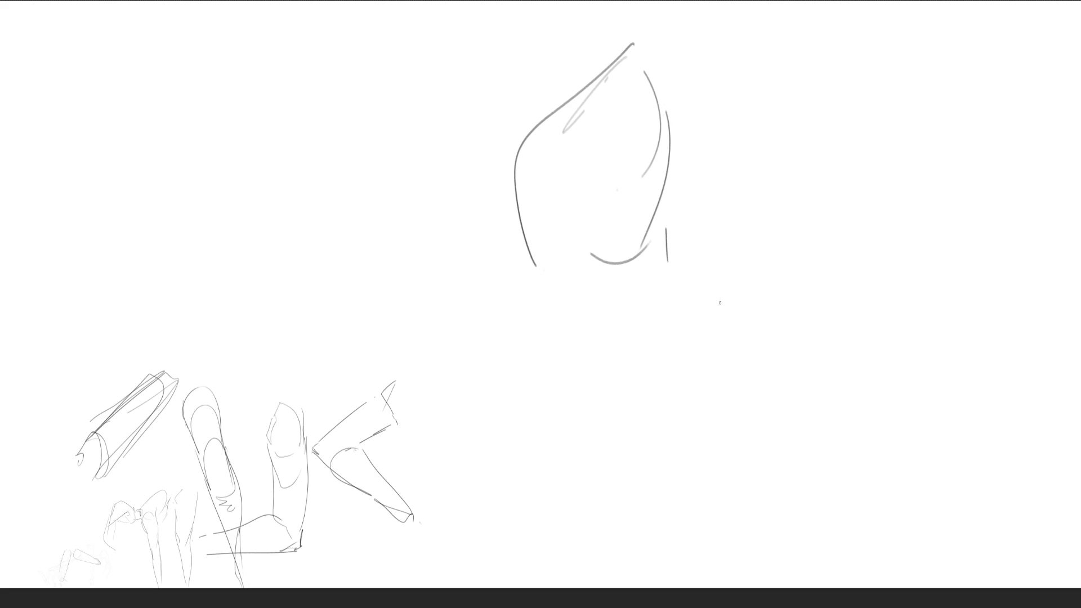
{"action": "mouse_move", "coordinate": [640, 55]}
{"action": "left_mouse_down"}
{"action": "mouse_move", "coordinate": [667, 272]}
{"action": "mouse_move", "coordinate": [717, 272]}
{"action": "left_mouse_up"}
{"action": "left_click_drag", "start_coordinate": [536, 292], "coordinate": [715, 282]}
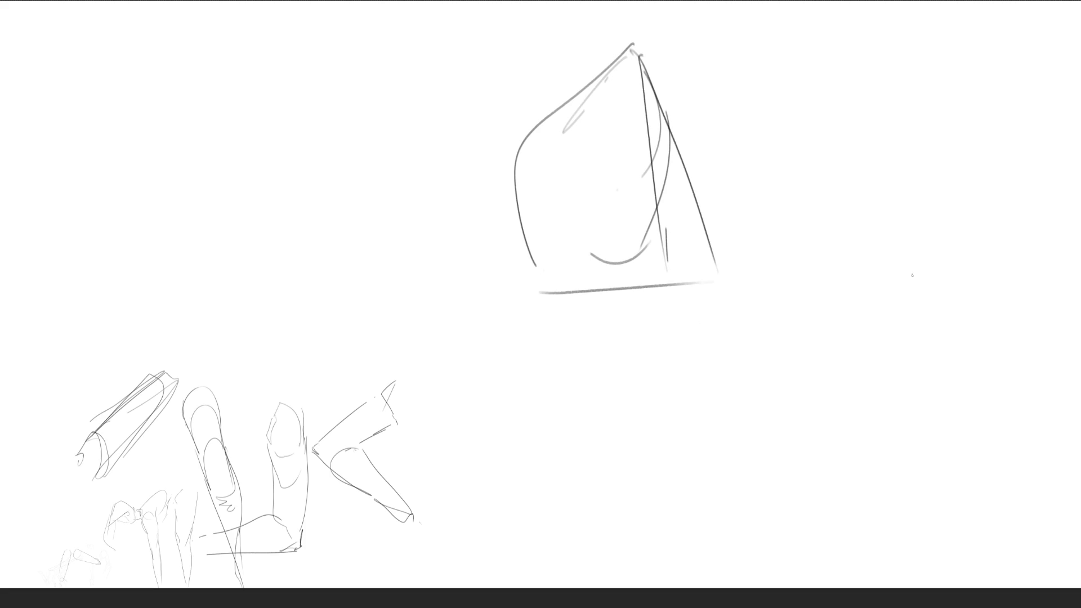
Add vertical interior lines to the cone, redrawing one after an undo, and strengthen its edges
{"action": "left_click_drag", "start_coordinate": [638, 71], "coordinate": [668, 299]}
{"action": "key", "text": "ctrl+z"}
{"action": "left_click_drag", "start_coordinate": [641, 85], "coordinate": [661, 297]}
{"action": "left_click_drag", "start_coordinate": [667, 227], "coordinate": [673, 292]}
{"action": "mouse_move", "coordinate": [673, 228]}
{"action": "left_mouse_down"}
{"action": "mouse_move", "coordinate": [673, 284]}
{"action": "mouse_move", "coordinate": [714, 279]}
{"action": "left_mouse_up"}
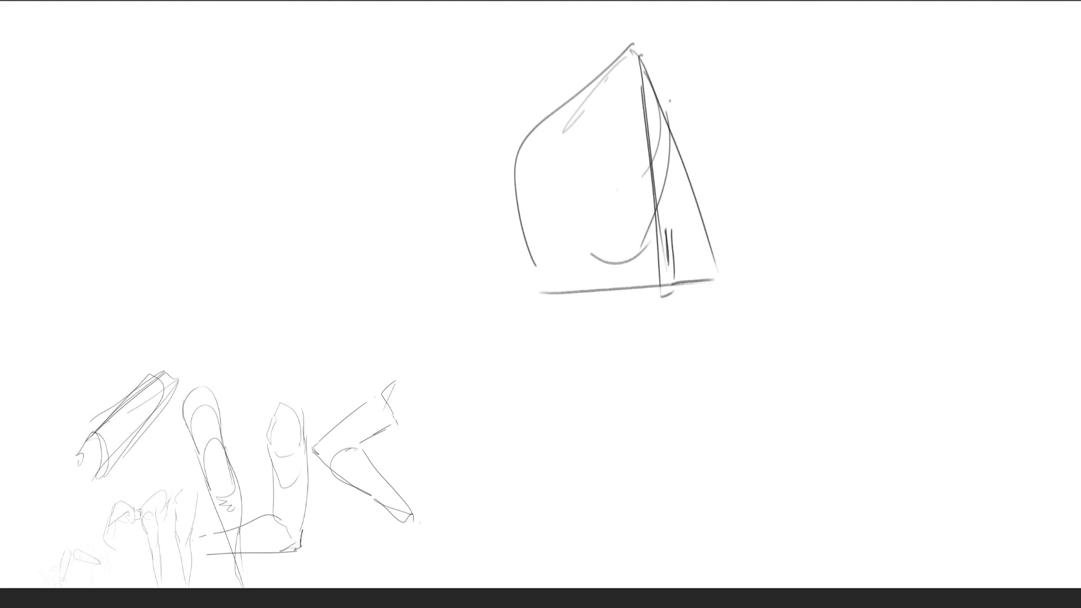
{"action": "left_click_drag", "start_coordinate": [644, 48], "coordinate": [718, 290]}
{"action": "left_click_drag", "start_coordinate": [640, 118], "coordinate": [648, 290]}
{"action": "left_click_drag", "start_coordinate": [625, 289], "coordinate": [614, 291]}
{"action": "left_click_drag", "start_coordinate": [628, 134], "coordinate": [613, 280]}
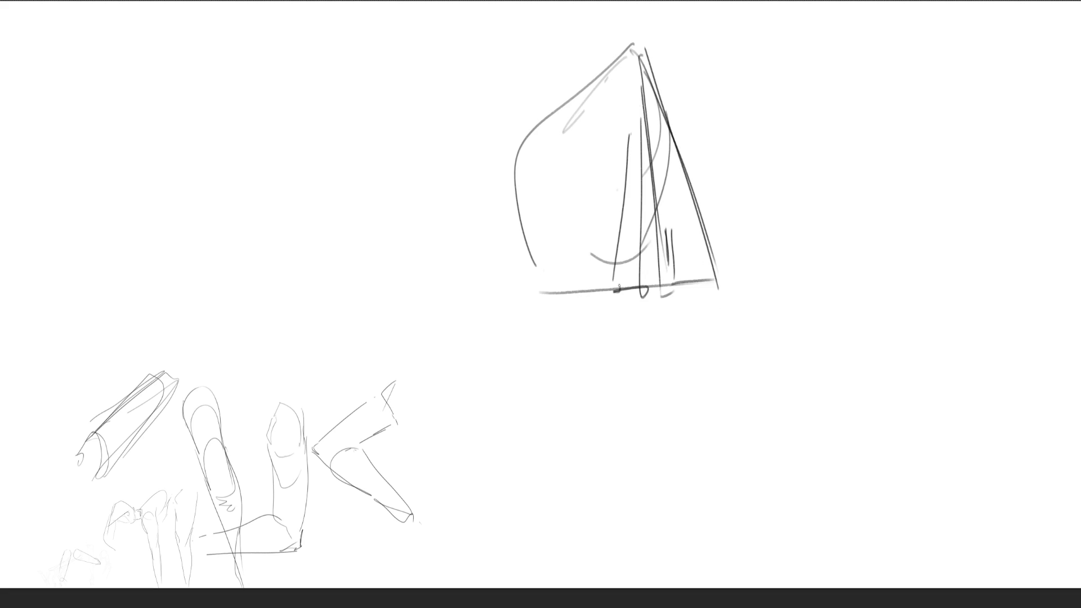
{"action": "mouse_move", "coordinate": [601, 49]}
{"action": "left_mouse_down"}
{"action": "mouse_move", "coordinate": [543, 282]}
{"action": "mouse_move", "coordinate": [597, 284]}
{"action": "left_mouse_up"}
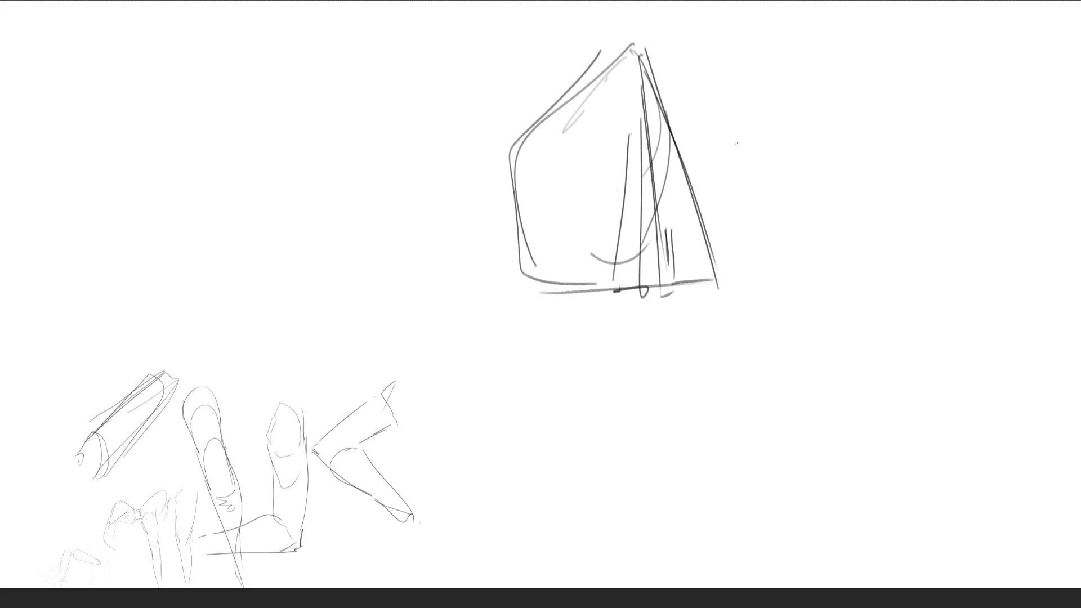
Sketch a rock shape to the right, a dome at the far right, and a long ground line
{"action": "left_click_drag", "start_coordinate": [735, 115], "coordinate": [704, 231]}
{"action": "mouse_move", "coordinate": [737, 101]}
{"action": "left_mouse_down"}
{"action": "mouse_move", "coordinate": [782, 124]}
{"action": "mouse_move", "coordinate": [856, 234]}
{"action": "left_mouse_up"}
{"action": "left_click_drag", "start_coordinate": [700, 239], "coordinate": [728, 248]}
{"action": "mouse_move", "coordinate": [779, 279]}
{"action": "left_mouse_down"}
{"action": "mouse_move", "coordinate": [749, 117]}
{"action": "mouse_move", "coordinate": [844, 200]}
{"action": "left_mouse_up"}
{"action": "left_click_drag", "start_coordinate": [850, 250], "coordinate": [786, 276]}
{"action": "mouse_move", "coordinate": [860, 207]}
{"action": "left_mouse_down"}
{"action": "mouse_move", "coordinate": [848, 273]}
{"action": "mouse_move", "coordinate": [901, 206]}
{"action": "mouse_move", "coordinate": [909, 51]}
{"action": "mouse_move", "coordinate": [882, 254]}
{"action": "mouse_move", "coordinate": [829, 260]}
{"action": "left_mouse_up"}
{"action": "mouse_move", "coordinate": [873, 242]}
{"action": "left_mouse_down"}
{"action": "mouse_move", "coordinate": [964, 152]}
{"action": "mouse_move", "coordinate": [1046, 255]}
{"action": "left_mouse_up"}
{"action": "left_click_drag", "start_coordinate": [835, 269], "coordinate": [1078, 272]}
{"action": "mouse_move", "coordinate": [1000, 285]}
{"action": "left_mouse_down"}
{"action": "mouse_move", "coordinate": [846, 273]}
{"action": "mouse_move", "coordinate": [476, 297]}
{"action": "mouse_move", "coordinate": [982, 288]}
{"action": "mouse_move", "coordinate": [598, 304]}
{"action": "mouse_move", "coordinate": [399, 281]}
{"action": "mouse_move", "coordinate": [405, 107]}
{"action": "mouse_move", "coordinate": [473, 129]}
{"action": "mouse_move", "coordinate": [451, 79]}
{"action": "mouse_move", "coordinate": [464, 299]}
{"action": "mouse_move", "coordinate": [423, 107]}
{"action": "mouse_move", "coordinate": [479, 202]}
{"action": "mouse_move", "coordinate": [498, 264]}
{"action": "mouse_move", "coordinate": [337, 292]}
{"action": "mouse_move", "coordinate": [405, 298]}
{"action": "mouse_move", "coordinate": [402, 308]}
{"action": "mouse_move", "coordinate": [207, 301]}
{"action": "mouse_move", "coordinate": [125, 219]}
{"action": "mouse_move", "coordinate": [176, 286]}
{"action": "mouse_move", "coordinate": [132, 130]}
{"action": "mouse_move", "coordinate": [271, 298]}
{"action": "mouse_move", "coordinate": [141, 296]}
{"action": "mouse_move", "coordinate": [131, 143]}
{"action": "mouse_move", "coordinate": [259, 309]}
{"action": "mouse_move", "coordinate": [307, 228]}
{"action": "mouse_move", "coordinate": [298, 214]}
{"action": "left_mouse_up"}
Sketch looping ellipses, a diagonal arch and tall inverted-V forms below the shapes, then fade everything grey
{"action": "mouse_move", "coordinate": [185, 297]}
{"action": "left_mouse_down"}
{"action": "mouse_move", "coordinate": [170, 369]}
{"action": "mouse_move", "coordinate": [205, 304]}
{"action": "mouse_move", "coordinate": [248, 343]}
{"action": "mouse_move", "coordinate": [264, 316]}
{"action": "mouse_move", "coordinate": [169, 360]}
{"action": "mouse_move", "coordinate": [376, 315]}
{"action": "mouse_move", "coordinate": [398, 372]}
{"action": "mouse_move", "coordinate": [430, 281]}
{"action": "mouse_move", "coordinate": [468, 349]}
{"action": "mouse_move", "coordinate": [526, 315]}
{"action": "mouse_move", "coordinate": [559, 267]}
{"action": "mouse_move", "coordinate": [683, 288]}
{"action": "mouse_move", "coordinate": [692, 357]}
{"action": "left_mouse_up"}
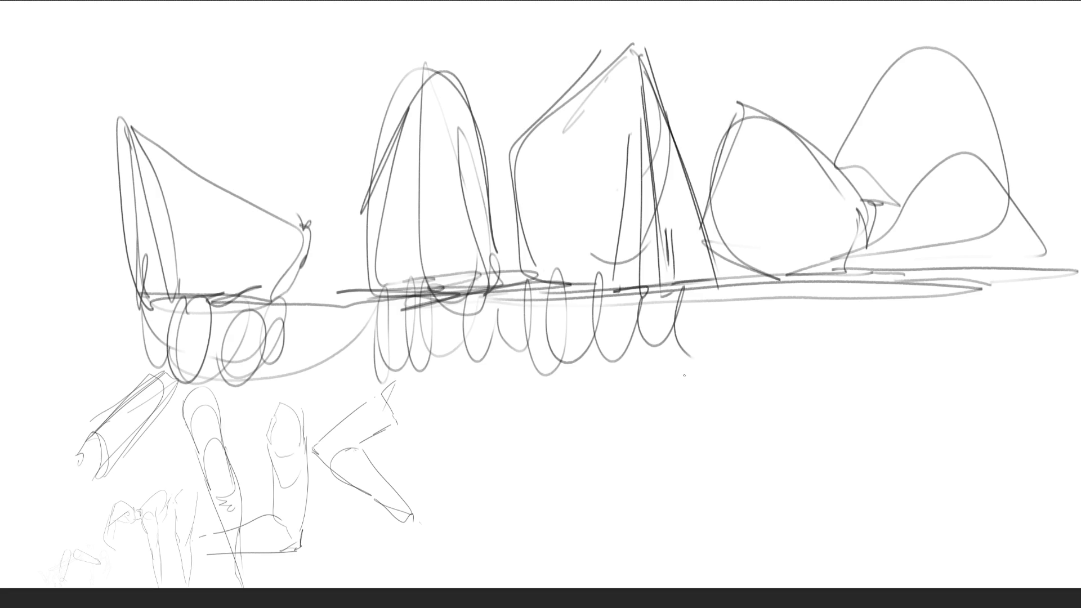
{"action": "mouse_move", "coordinate": [696, 335]}
{"action": "left_mouse_down"}
{"action": "mouse_move", "coordinate": [670, 450]}
{"action": "mouse_move", "coordinate": [697, 335]}
{"action": "mouse_move", "coordinate": [787, 339]}
{"action": "mouse_move", "coordinate": [838, 427]}
{"action": "left_mouse_up"}
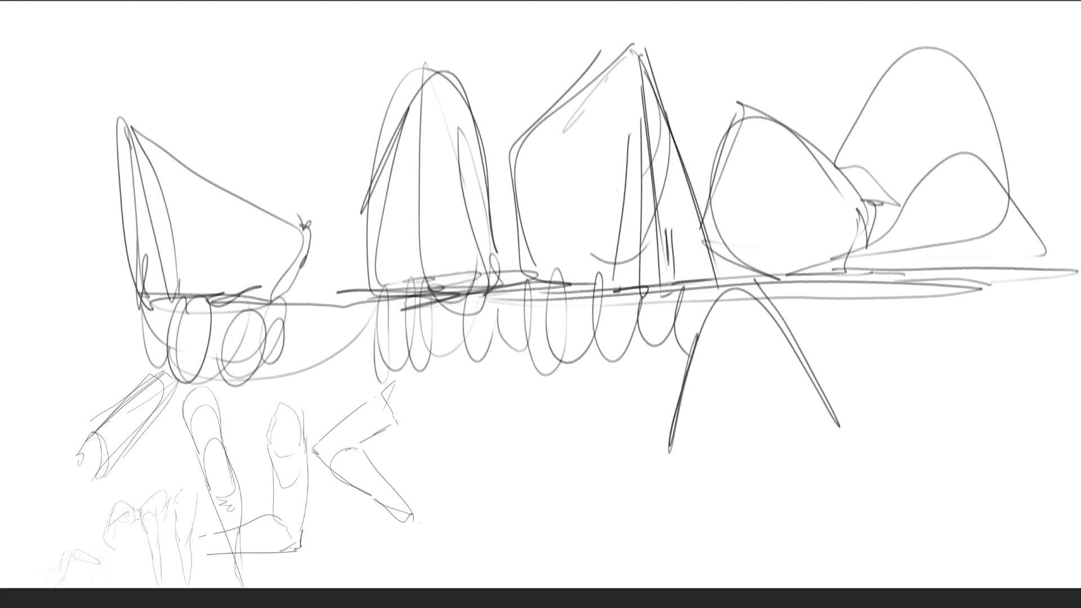
{"action": "left_click_drag", "start_coordinate": [755, 279], "coordinate": [895, 522]}
{"action": "mouse_move", "coordinate": [810, 287]}
{"action": "left_mouse_down"}
{"action": "mouse_move", "coordinate": [667, 588]}
{"action": "mouse_move", "coordinate": [780, 282]}
{"action": "mouse_move", "coordinate": [923, 585]}
{"action": "mouse_move", "coordinate": [690, 349]}
{"action": "mouse_move", "coordinate": [810, 476]}
{"action": "mouse_move", "coordinate": [699, 540]}
{"action": "mouse_move", "coordinate": [857, 538]}
{"action": "mouse_move", "coordinate": [506, 565]}
{"action": "mouse_move", "coordinate": [546, 484]}
{"action": "mouse_move", "coordinate": [507, 346]}
{"action": "mouse_move", "coordinate": [422, 566]}
{"action": "mouse_move", "coordinate": [532, 563]}
{"action": "left_mouse_up"}
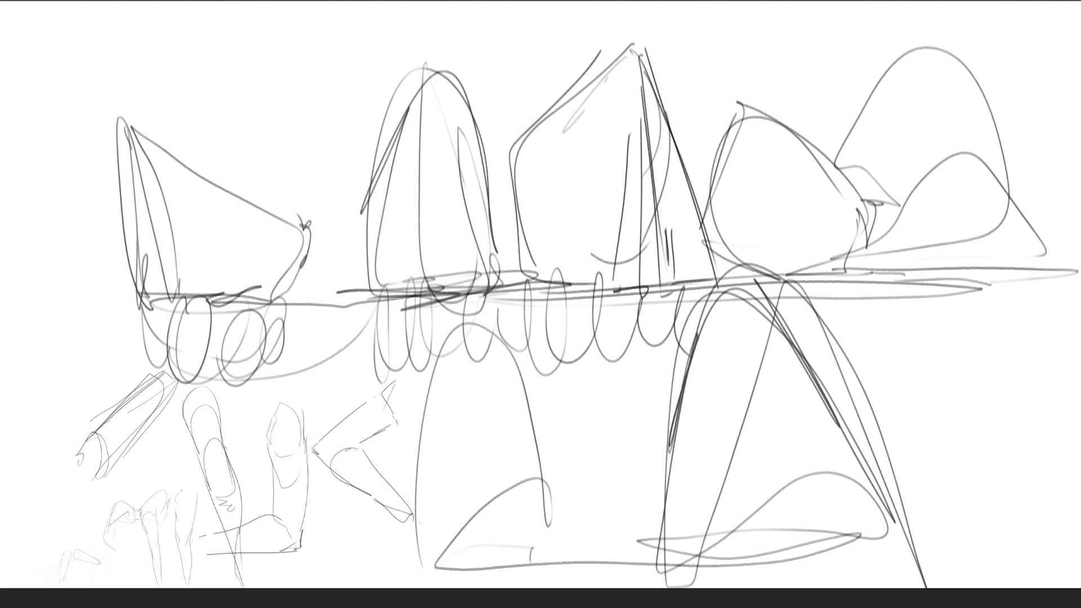
{"action": "mouse_move", "coordinate": [579, 121]}
{"action": "left_mouse_down"}
{"action": "mouse_move", "coordinate": [471, 125]}
{"action": "mouse_move", "coordinate": [989, 362]}
{"action": "mouse_move", "coordinate": [557, 501]}
{"action": "mouse_move", "coordinate": [928, 193]}
{"action": "mouse_move", "coordinate": [386, 205]}
{"action": "mouse_move", "coordinate": [779, 261]}
{"action": "mouse_move", "coordinate": [808, 392]}
{"action": "left_mouse_up"}
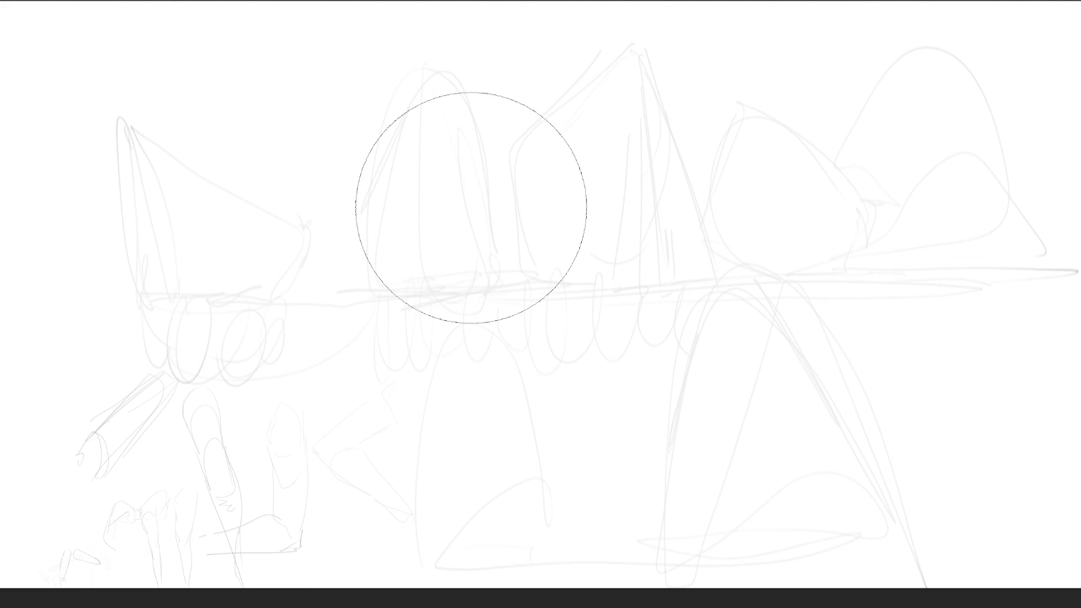
With a smaller brush, draw the torso's neck, collarbones and shoulder lines near the top
{"action": "key", "text": "e"}
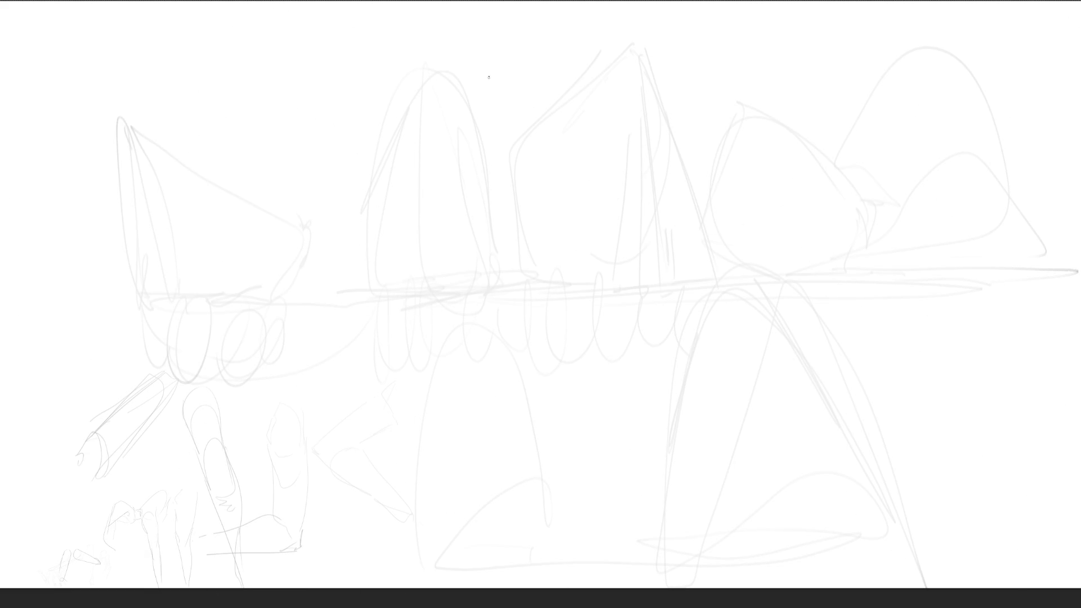
{"action": "left_click_drag", "start_coordinate": [488, 78], "coordinate": [491, 97]}
{"action": "mouse_move", "coordinate": [508, 54]}
{"action": "left_mouse_down"}
{"action": "mouse_move", "coordinate": [486, 74]}
{"action": "mouse_move", "coordinate": [523, 94]}
{"action": "mouse_move", "coordinate": [491, 96]}
{"action": "left_mouse_up"}
{"action": "left_click_drag", "start_coordinate": [488, 105], "coordinate": [512, 111]}
{"action": "mouse_move", "coordinate": [526, 71]}
{"action": "left_mouse_down"}
{"action": "mouse_move", "coordinate": [529, 109]}
{"action": "mouse_move", "coordinate": [462, 109]}
{"action": "mouse_move", "coordinate": [509, 122]}
{"action": "left_mouse_up"}
{"action": "left_click_drag", "start_coordinate": [523, 121], "coordinate": [538, 112]}
{"action": "left_click_drag", "start_coordinate": [528, 90], "coordinate": [562, 103]}
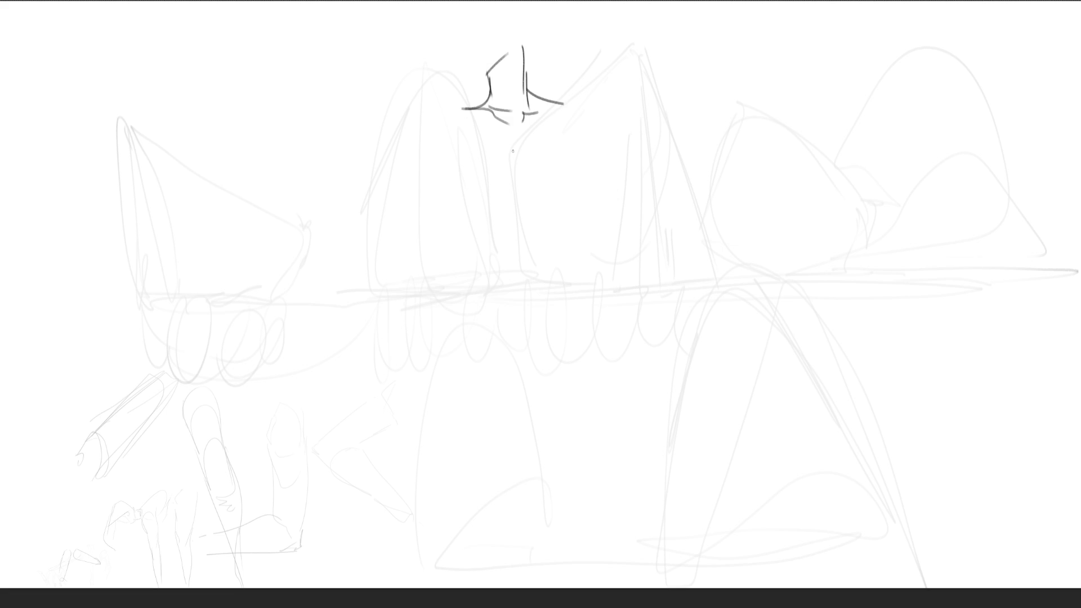
Draw the torso's centre line, chest diagonals, sides, ribcage arc and rib details
{"action": "left_click_drag", "start_coordinate": [512, 152], "coordinate": [526, 339]}
{"action": "left_click_drag", "start_coordinate": [540, 192], "coordinate": [565, 199]}
{"action": "left_click_drag", "start_coordinate": [613, 133], "coordinate": [573, 206]}
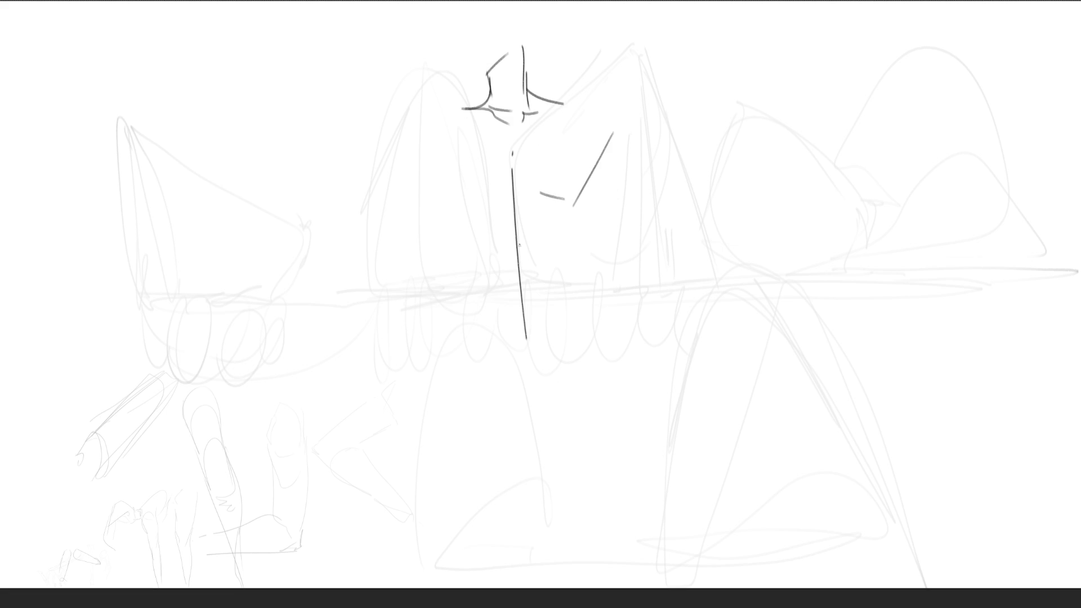
{"action": "left_click_drag", "start_coordinate": [446, 135], "coordinate": [463, 191]}
{"action": "left_click_drag", "start_coordinate": [444, 196], "coordinate": [479, 262]}
{"action": "left_click_drag", "start_coordinate": [476, 240], "coordinate": [577, 242]}
{"action": "left_click_drag", "start_coordinate": [601, 150], "coordinate": [591, 262]}
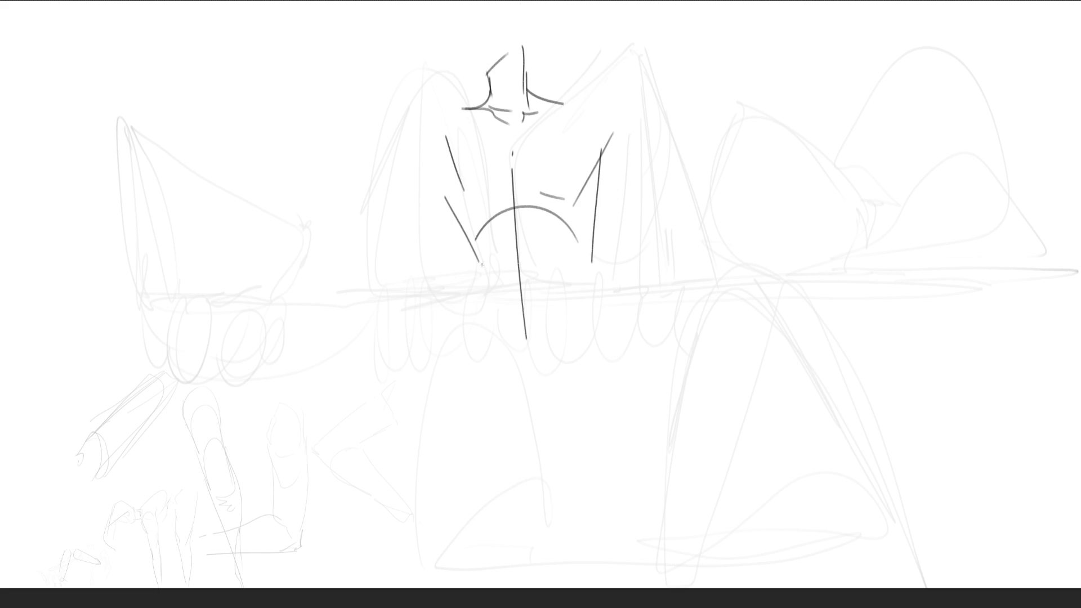
{"action": "mouse_move", "coordinate": [529, 234]}
{"action": "left_mouse_down"}
{"action": "mouse_move", "coordinate": [566, 257]}
{"action": "mouse_move", "coordinate": [489, 258]}
{"action": "mouse_move", "coordinate": [488, 337]}
{"action": "left_mouse_up"}
{"action": "left_click_drag", "start_coordinate": [503, 227], "coordinate": [488, 256]}
{"action": "left_click_drag", "start_coordinate": [539, 225], "coordinate": [552, 254]}
{"action": "left_click_drag", "start_coordinate": [564, 295], "coordinate": [565, 310]}
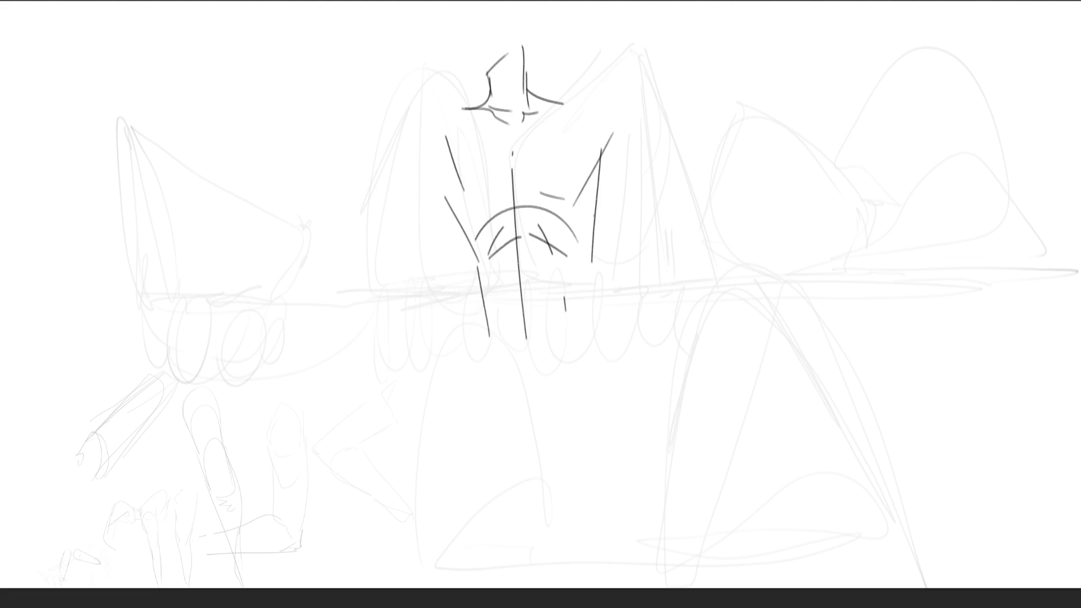
Sketch the lower torso, hip lines, right side with hip and leg, and left side down to the hip
{"action": "left_click_drag", "start_coordinate": [462, 225], "coordinate": [461, 263]}
{"action": "left_click_drag", "start_coordinate": [454, 288], "coordinate": [453, 300]}
{"action": "left_click_drag", "start_coordinate": [562, 261], "coordinate": [567, 291]}
{"action": "left_click_drag", "start_coordinate": [568, 336], "coordinate": [543, 412]}
{"action": "left_click_drag", "start_coordinate": [478, 360], "coordinate": [553, 264]}
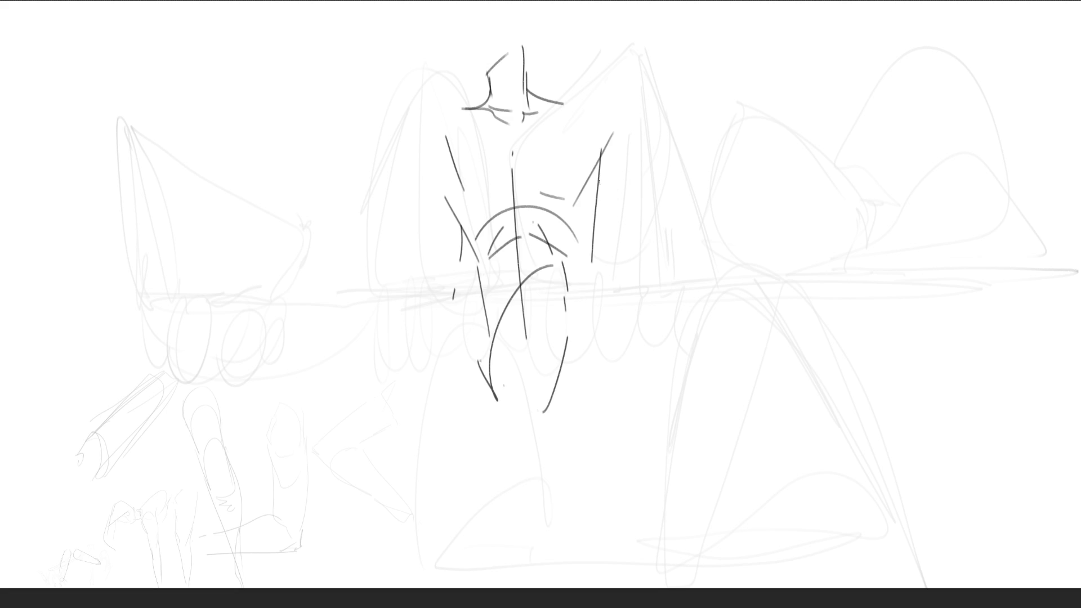
{"action": "left_click_drag", "start_coordinate": [599, 181], "coordinate": [607, 329]}
{"action": "mouse_move", "coordinate": [600, 184]}
{"action": "left_mouse_down"}
{"action": "mouse_move", "coordinate": [603, 304]}
{"action": "mouse_move", "coordinate": [584, 432]}
{"action": "left_mouse_up"}
{"action": "mouse_move", "coordinate": [612, 320]}
{"action": "left_mouse_down"}
{"action": "mouse_move", "coordinate": [594, 413]}
{"action": "mouse_move", "coordinate": [668, 438]}
{"action": "left_mouse_up"}
{"action": "left_click_drag", "start_coordinate": [459, 225], "coordinate": [455, 455]}
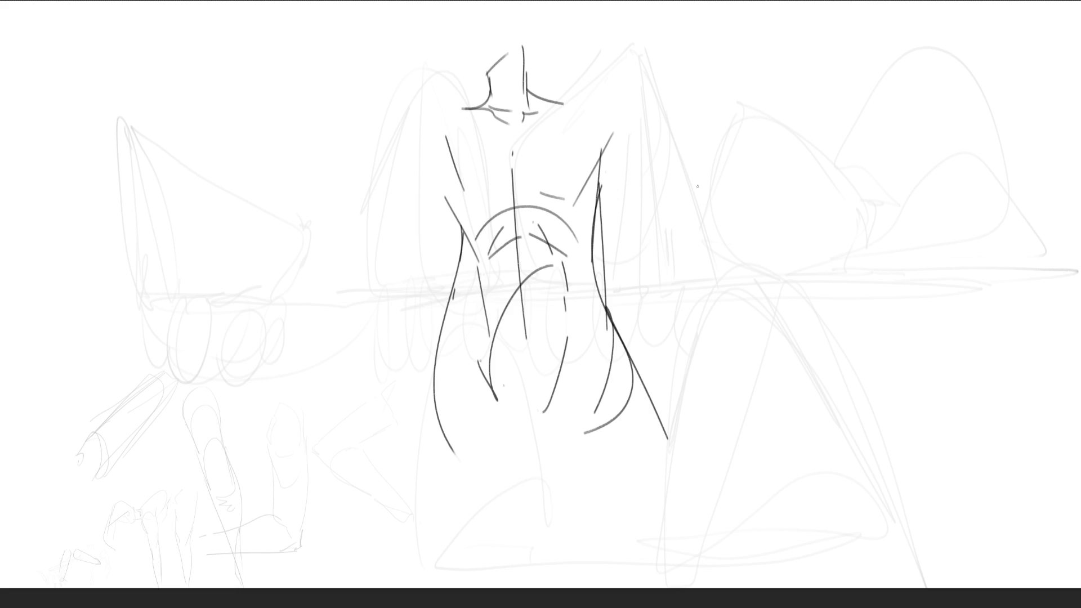
Add looping forms right and left of the torso, then lighten all strokes to faint grey with a large eraser
{"action": "mouse_move", "coordinate": [766, 103]}
{"action": "left_mouse_down"}
{"action": "mouse_move", "coordinate": [681, 222]}
{"action": "mouse_move", "coordinate": [714, 168]}
{"action": "mouse_move", "coordinate": [856, 89]}
{"action": "mouse_move", "coordinate": [870, 228]}
{"action": "mouse_move", "coordinate": [857, 257]}
{"action": "left_mouse_up"}
{"action": "mouse_move", "coordinate": [875, 85]}
{"action": "left_mouse_down"}
{"action": "mouse_move", "coordinate": [923, 97]}
{"action": "mouse_move", "coordinate": [900, 242]}
{"action": "left_mouse_up"}
{"action": "mouse_move", "coordinate": [885, 240]}
{"action": "left_mouse_down"}
{"action": "mouse_move", "coordinate": [852, 255]}
{"action": "mouse_move", "coordinate": [785, 81]}
{"action": "mouse_move", "coordinate": [675, 226]}
{"action": "mouse_move", "coordinate": [845, 237]}
{"action": "mouse_move", "coordinate": [732, 366]}
{"action": "mouse_move", "coordinate": [900, 341]}
{"action": "mouse_move", "coordinate": [898, 392]}
{"action": "mouse_move", "coordinate": [955, 392]}
{"action": "left_mouse_up"}
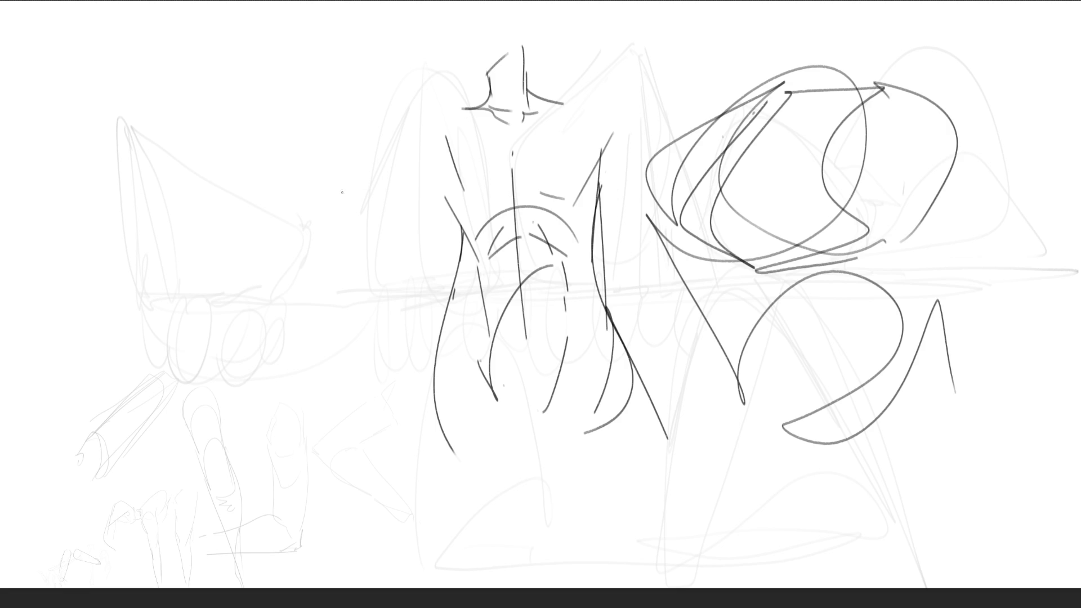
{"action": "mouse_move", "coordinate": [280, 277]}
{"action": "left_mouse_down"}
{"action": "mouse_move", "coordinate": [242, 143]}
{"action": "mouse_move", "coordinate": [417, 248]}
{"action": "mouse_move", "coordinate": [311, 298]}
{"action": "mouse_move", "coordinate": [455, 110]}
{"action": "mouse_move", "coordinate": [361, 307]}
{"action": "mouse_move", "coordinate": [311, 341]}
{"action": "mouse_move", "coordinate": [260, 286]}
{"action": "mouse_move", "coordinate": [282, 302]}
{"action": "mouse_move", "coordinate": [248, 422]}
{"action": "mouse_move", "coordinate": [284, 319]}
{"action": "mouse_move", "coordinate": [248, 437]}
{"action": "mouse_move", "coordinate": [397, 392]}
{"action": "mouse_move", "coordinate": [428, 344]}
{"action": "mouse_move", "coordinate": [483, 394]}
{"action": "mouse_move", "coordinate": [372, 535]}
{"action": "mouse_move", "coordinate": [207, 364]}
{"action": "mouse_move", "coordinate": [263, 577]}
{"action": "mouse_move", "coordinate": [242, 135]}
{"action": "mouse_move", "coordinate": [468, 276]}
{"action": "left_mouse_up"}
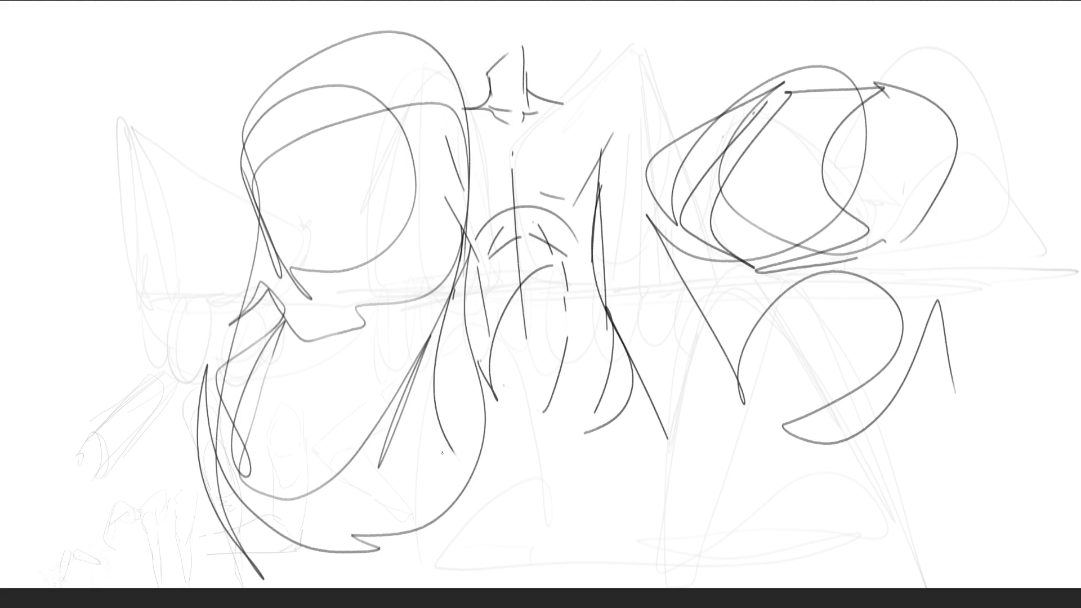
{"action": "mouse_move", "coordinate": [507, 229]}
{"action": "left_mouse_down"}
{"action": "mouse_move", "coordinate": [917, 313]}
{"action": "mouse_move", "coordinate": [366, 338]}
{"action": "mouse_move", "coordinate": [243, 453]}
{"action": "mouse_move", "coordinate": [174, 494]}
{"action": "mouse_move", "coordinate": [150, 198]}
{"action": "mouse_move", "coordinate": [833, 326]}
{"action": "mouse_move", "coordinate": [797, 540]}
{"action": "left_mouse_up"}
With a smaller brush, draw dark strokes for a rounded shoulder and bent arm extending down to the right
{"action": "key", "text": "e"}
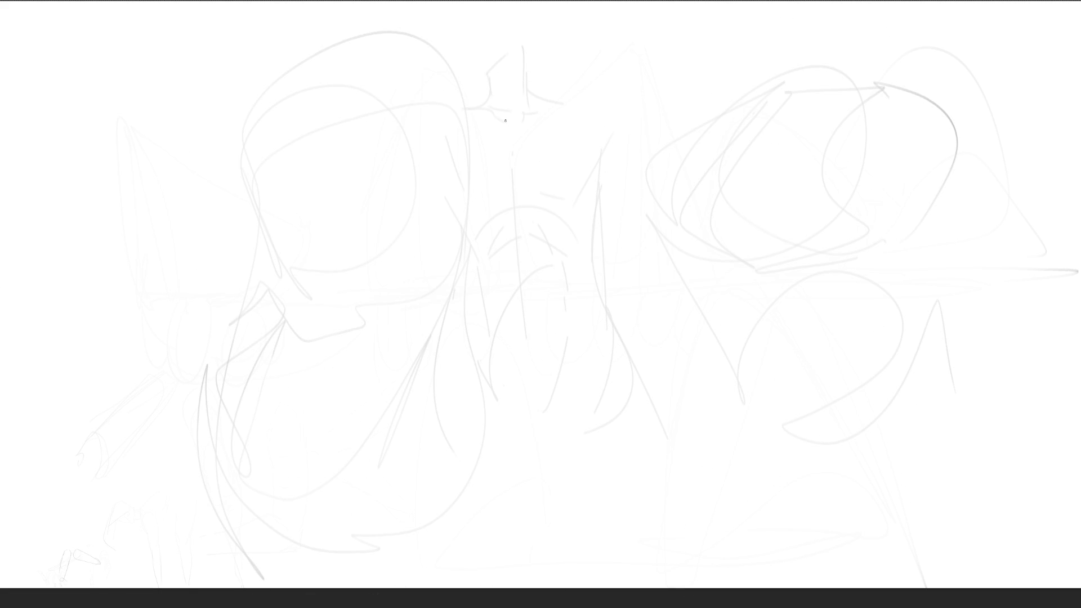
{"action": "left_click_drag", "start_coordinate": [503, 116], "coordinate": [508, 242]}
{"action": "mouse_move", "coordinate": [502, 138]}
{"action": "left_mouse_down"}
{"action": "mouse_move", "coordinate": [589, 52]}
{"action": "mouse_move", "coordinate": [516, 136]}
{"action": "mouse_move", "coordinate": [612, 18]}
{"action": "mouse_move", "coordinate": [607, 78]}
{"action": "mouse_move", "coordinate": [507, 144]}
{"action": "mouse_move", "coordinate": [666, 97]}
{"action": "mouse_move", "coordinate": [563, 124]}
{"action": "mouse_move", "coordinate": [658, 168]}
{"action": "mouse_move", "coordinate": [541, 198]}
{"action": "mouse_move", "coordinate": [683, 92]}
{"action": "mouse_move", "coordinate": [694, 167]}
{"action": "mouse_move", "coordinate": [611, 202]}
{"action": "mouse_move", "coordinate": [805, 185]}
{"action": "mouse_move", "coordinate": [644, 210]}
{"action": "mouse_move", "coordinate": [557, 307]}
{"action": "mouse_move", "coordinate": [650, 263]}
{"action": "mouse_move", "coordinate": [673, 354]}
{"action": "mouse_move", "coordinate": [560, 362]}
{"action": "mouse_move", "coordinate": [689, 311]}
{"action": "mouse_move", "coordinate": [586, 388]}
{"action": "mouse_move", "coordinate": [739, 438]}
{"action": "left_mouse_up"}
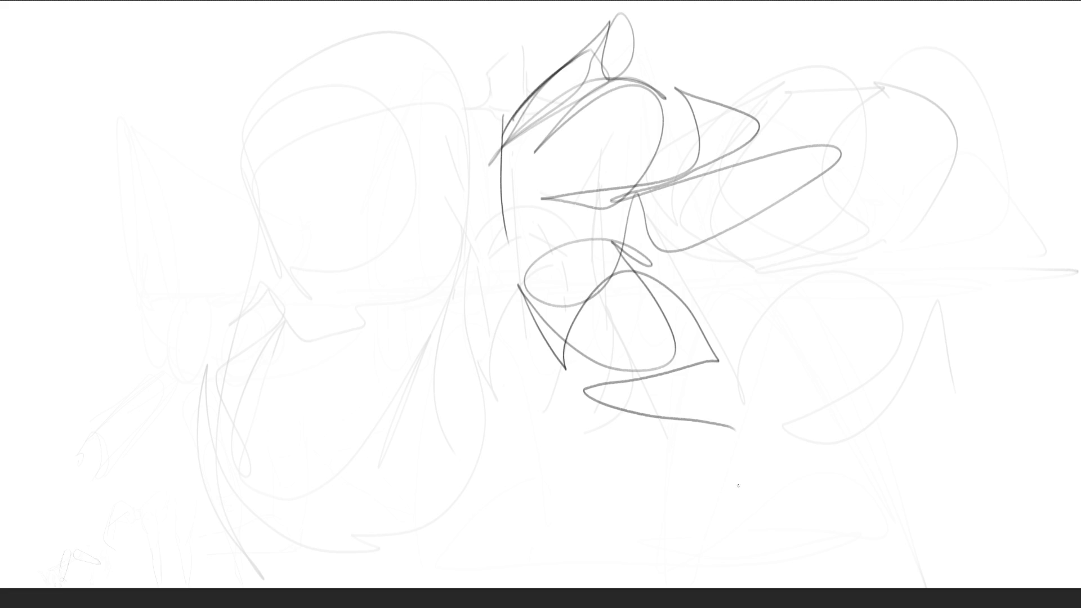
{"action": "left_click_drag", "start_coordinate": [595, 393], "coordinate": [628, 495]}
{"action": "mouse_move", "coordinate": [588, 450]}
{"action": "left_mouse_down"}
{"action": "mouse_move", "coordinate": [744, 445]}
{"action": "mouse_move", "coordinate": [633, 513]}
{"action": "mouse_move", "coordinate": [763, 442]}
{"action": "mouse_move", "coordinate": [884, 405]}
{"action": "mouse_move", "coordinate": [823, 376]}
{"action": "mouse_move", "coordinate": [1003, 441]}
{"action": "mouse_move", "coordinate": [814, 524]}
{"action": "mouse_move", "coordinate": [564, 396]}
{"action": "mouse_move", "coordinate": [617, 517]}
{"action": "mouse_move", "coordinate": [732, 338]}
{"action": "mouse_move", "coordinate": [865, 309]}
{"action": "mouse_move", "coordinate": [895, 354]}
{"action": "left_mouse_up"}
{"action": "left_click_drag", "start_coordinate": [899, 347], "coordinate": [1004, 430]}
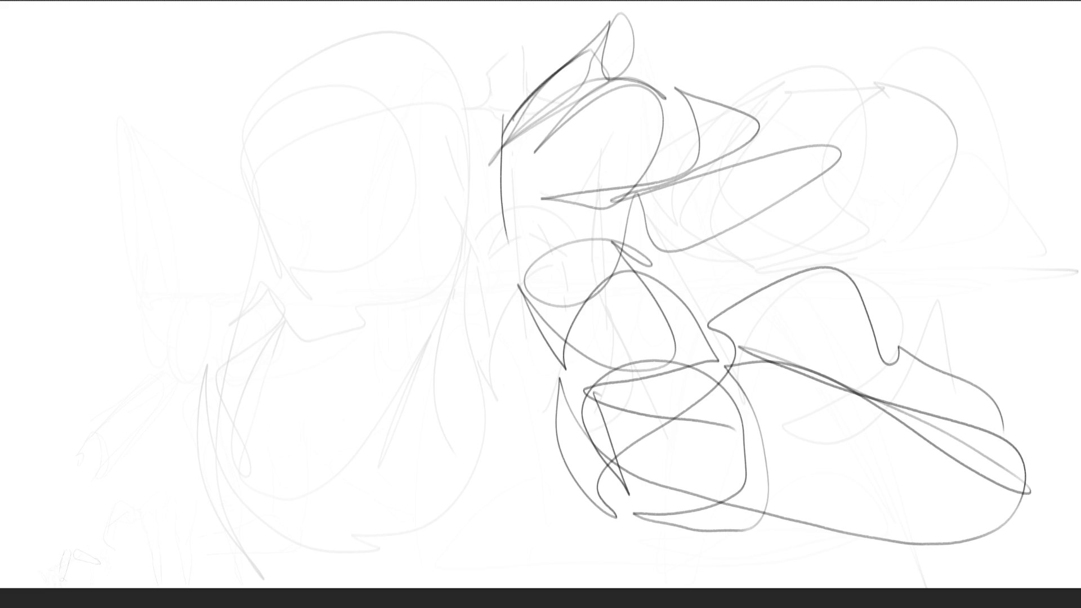
Outline a head to the left of the arm gesture
{"action": "mouse_move", "coordinate": [245, 139]}
{"action": "left_mouse_down"}
{"action": "mouse_move", "coordinate": [284, 257]}
{"action": "mouse_move", "coordinate": [324, 41]}
{"action": "left_mouse_up"}
{"action": "left_click_drag", "start_coordinate": [235, 119], "coordinate": [339, 40]}
{"action": "left_click_drag", "start_coordinate": [347, 39], "coordinate": [440, 232]}
Add the jaw, cheek, ear and a scribbled face, then fade the head strokes to light grey
{"action": "left_click_drag", "start_coordinate": [324, 303], "coordinate": [433, 255]}
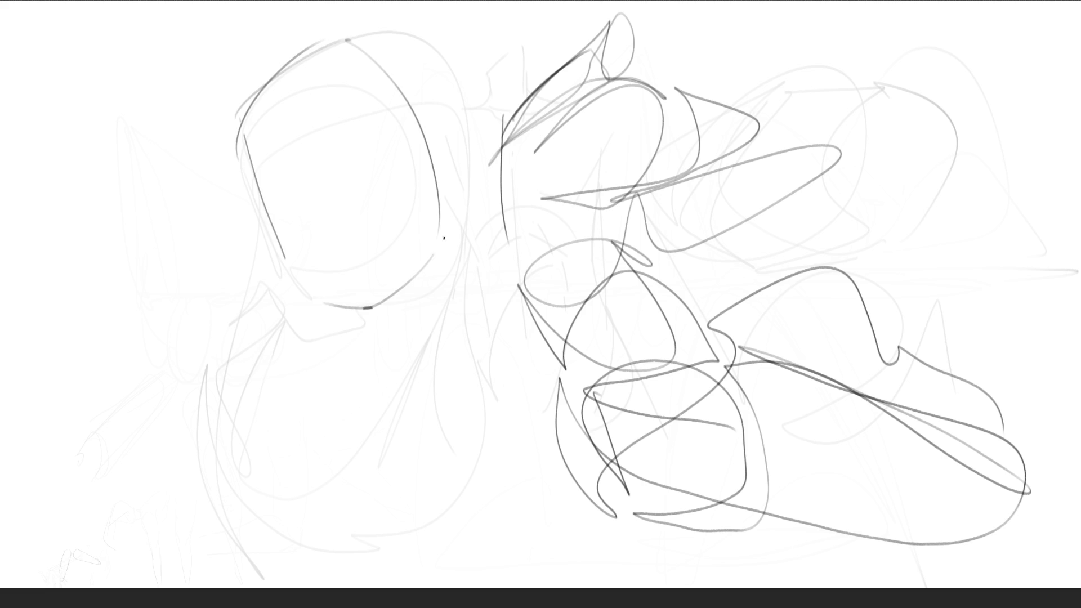
{"action": "left_click_drag", "start_coordinate": [459, 212], "coordinate": [410, 304]}
{"action": "mouse_move", "coordinate": [436, 151]}
{"action": "left_mouse_down"}
{"action": "mouse_move", "coordinate": [476, 113]}
{"action": "mouse_move", "coordinate": [470, 164]}
{"action": "mouse_move", "coordinate": [438, 170]}
{"action": "left_mouse_up"}
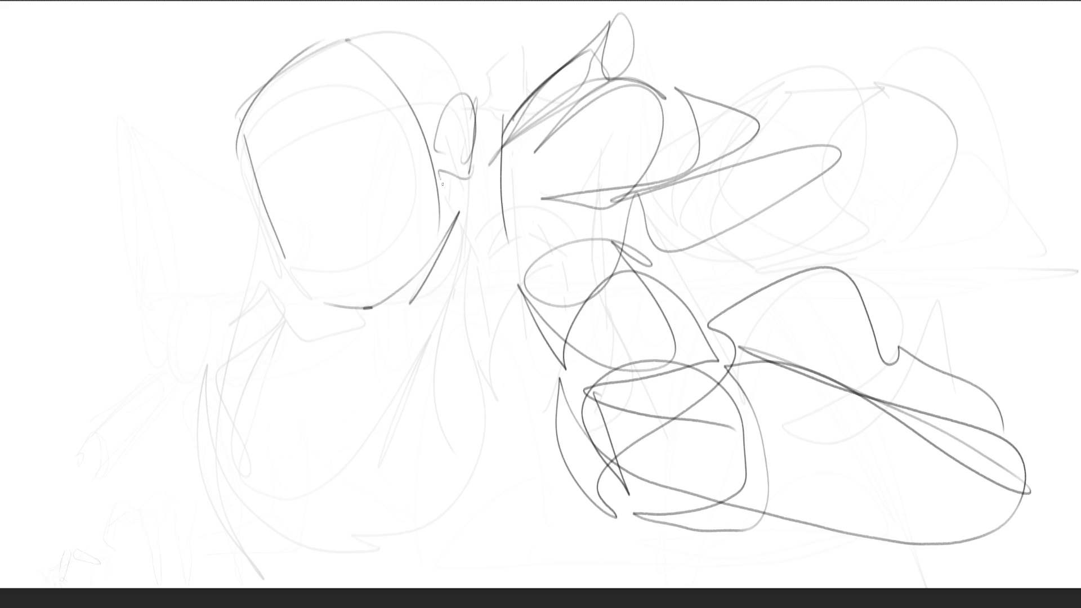
{"action": "mouse_move", "coordinate": [259, 186]}
{"action": "left_mouse_down"}
{"action": "mouse_move", "coordinate": [394, 169]}
{"action": "mouse_move", "coordinate": [296, 207]}
{"action": "mouse_move", "coordinate": [389, 222]}
{"action": "mouse_move", "coordinate": [336, 294]}
{"action": "mouse_move", "coordinate": [372, 299]}
{"action": "left_mouse_up"}
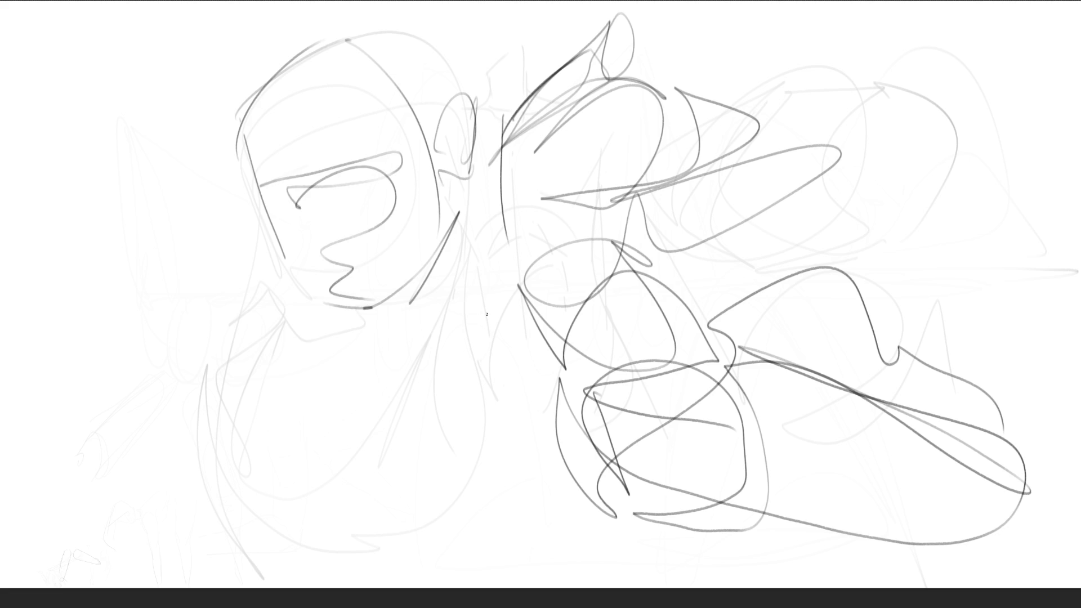
{"action": "mouse_move", "coordinate": [486, 314]}
{"action": "left_mouse_down"}
{"action": "mouse_move", "coordinate": [718, 233]}
{"action": "mouse_move", "coordinate": [263, 68]}
{"action": "mouse_move", "coordinate": [620, 225]}
{"action": "mouse_move", "coordinate": [750, 170]}
{"action": "mouse_move", "coordinate": [647, 188]}
{"action": "mouse_move", "coordinate": [0, 411]}
{"action": "mouse_move", "coordinate": [309, 434]}
{"action": "mouse_move", "coordinate": [837, 336]}
{"action": "mouse_move", "coordinate": [876, 366]}
{"action": "mouse_move", "coordinate": [340, 126]}
{"action": "mouse_move", "coordinate": [1074, 454]}
{"action": "mouse_move", "coordinate": [87, 479]}
{"action": "mouse_move", "coordinate": [507, 417]}
{"action": "mouse_move", "coordinate": [851, 53]}
{"action": "mouse_move", "coordinate": [388, 408]}
{"action": "left_mouse_up"}
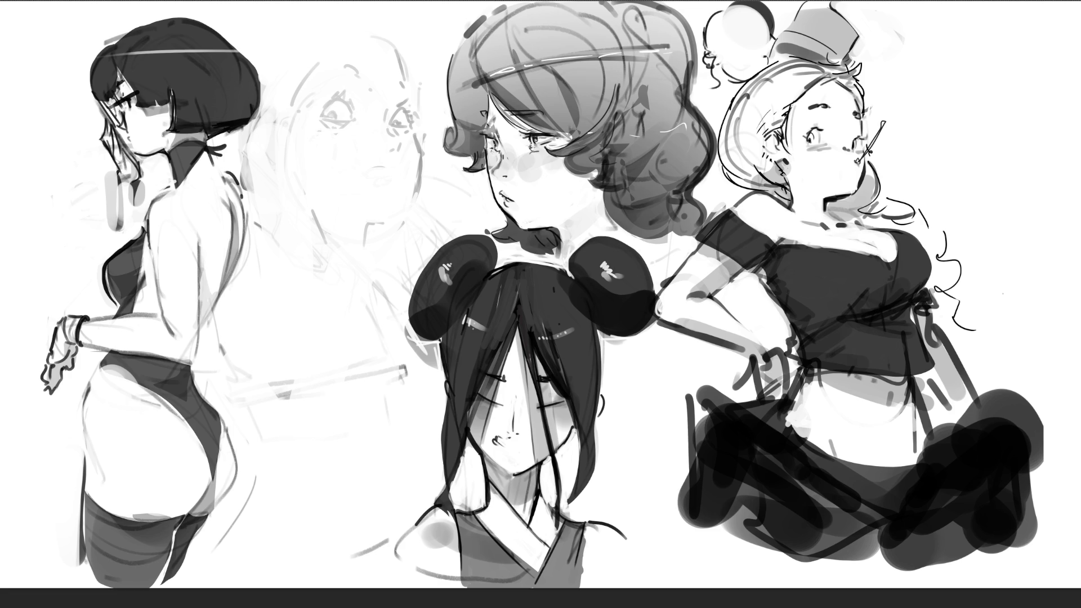
Clear the canvas to blank white, then make a test brush dab and undo it
{"action": "key", "text": "Delete"}
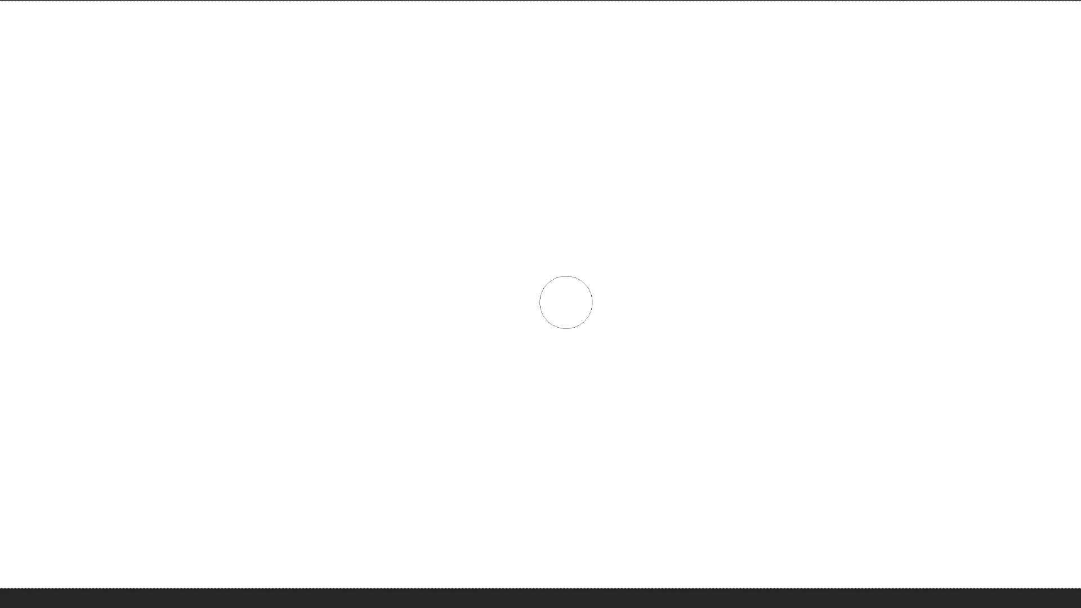
{"action": "left_click", "coordinate": [683, 316]}
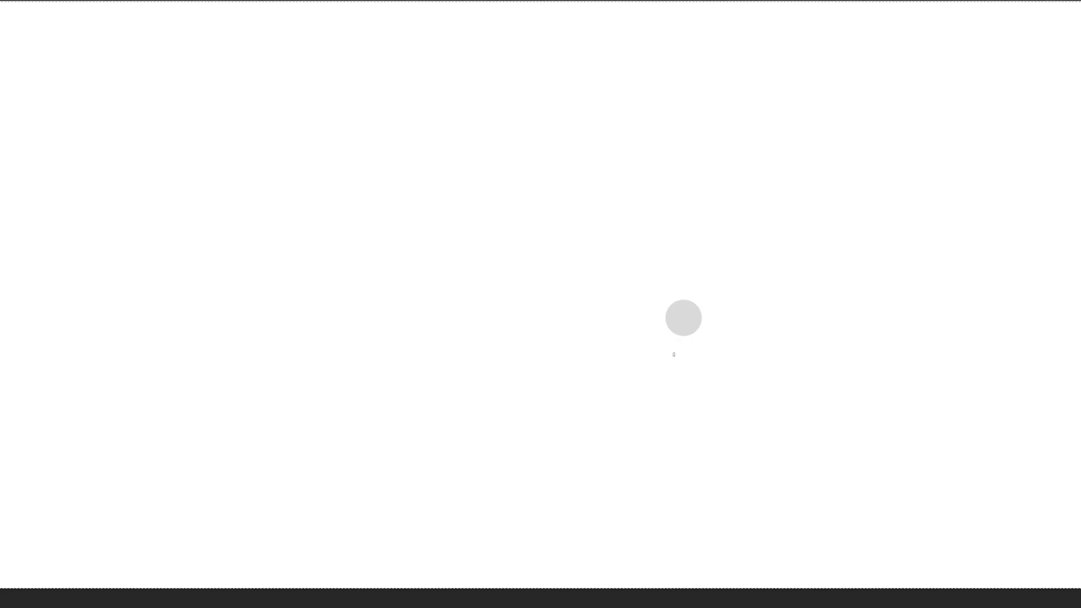
{"action": "key", "text": "ctrl+z"}
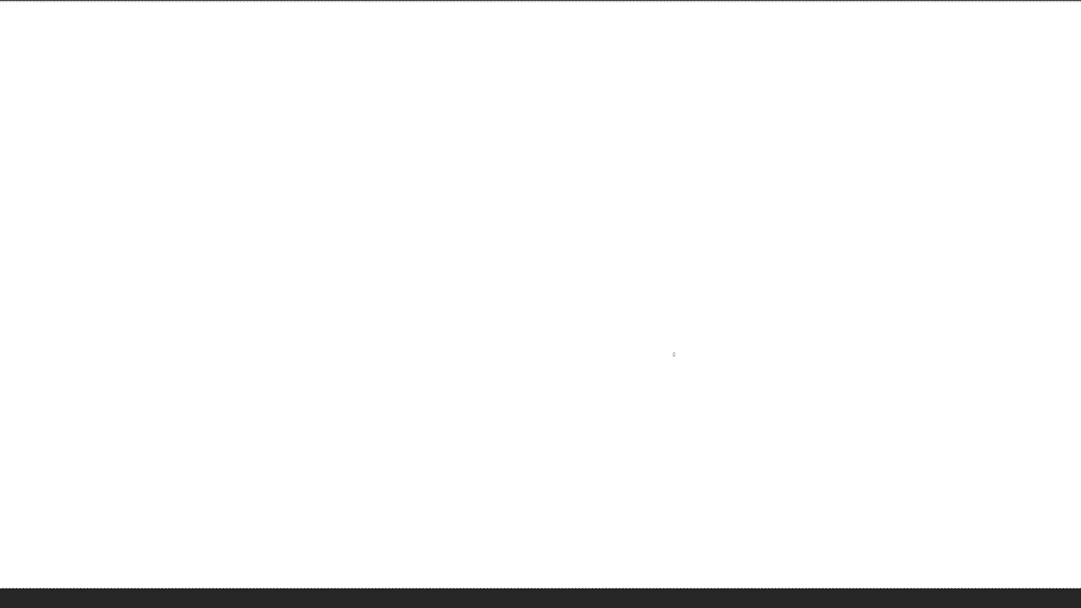
Draw a rough circle for a new head on the canvas's left side
{"action": "left_click_drag", "start_coordinate": [284, 240], "coordinate": [285, 305]}
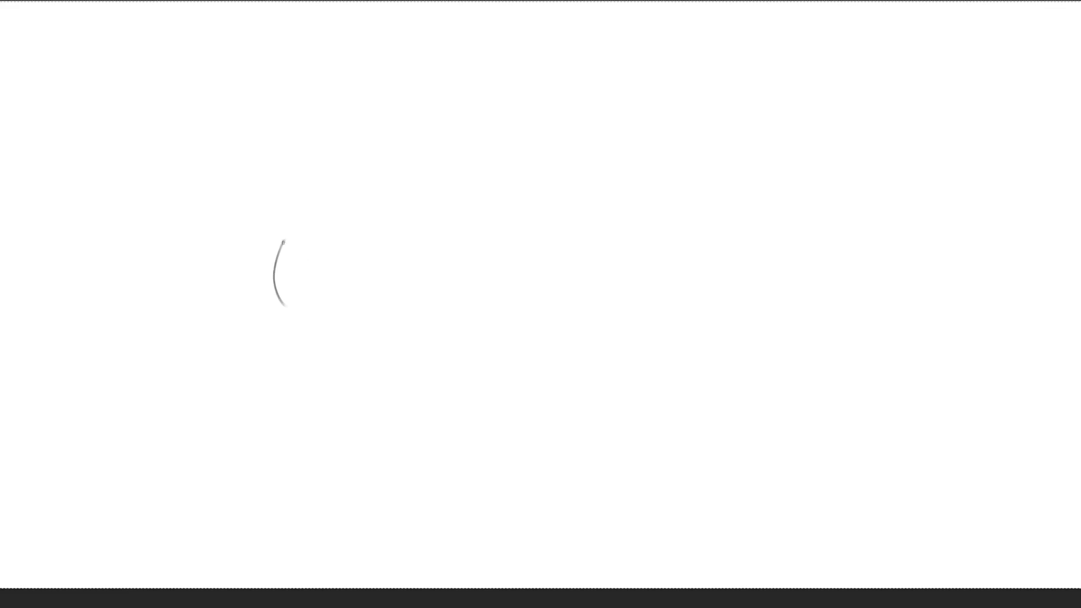
{"action": "mouse_move", "coordinate": [283, 242]}
{"action": "left_mouse_down"}
{"action": "mouse_move", "coordinate": [332, 222]}
{"action": "mouse_move", "coordinate": [358, 298]}
{"action": "left_mouse_up"}
{"action": "left_click_drag", "start_coordinate": [289, 303], "coordinate": [352, 306]}
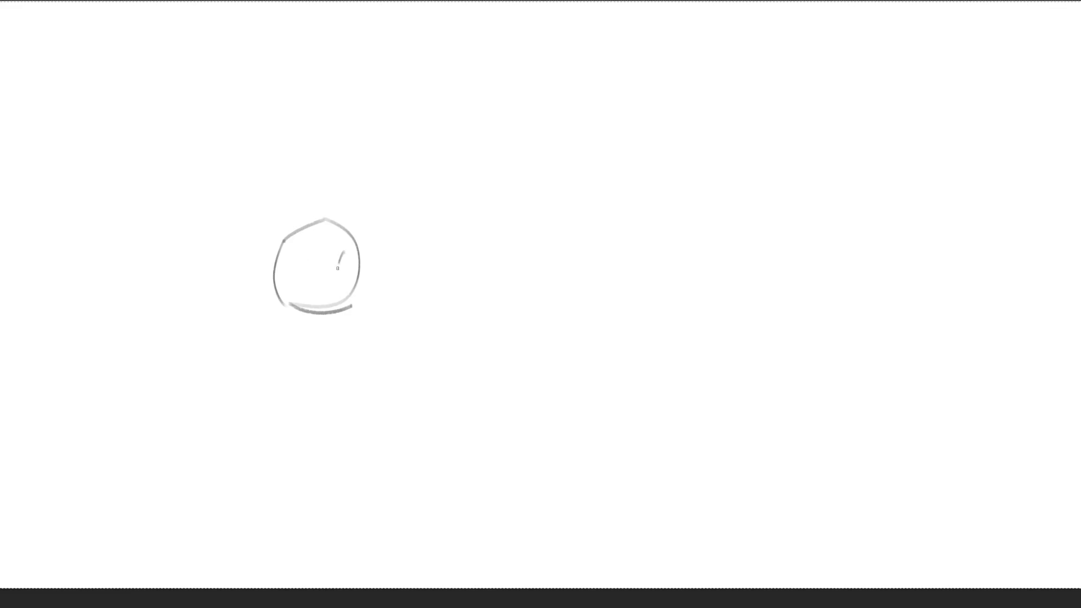